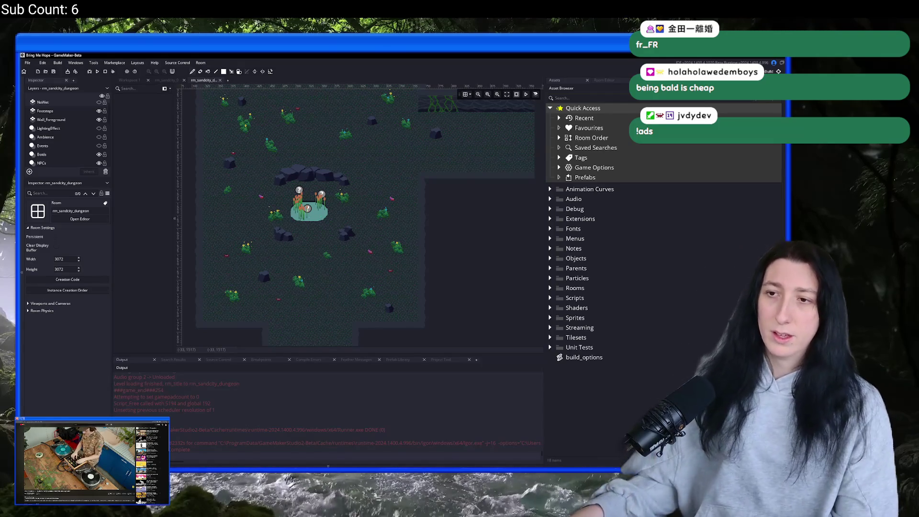
# Hide the docked side and output panels (F12) around the dungeon room editor.
pyautogui.scroll(2, 305, 220)
pyautogui.keyDown('ctrl'); pyautogui.scroll(2, 335, 215); pyautogui.keyUp('ctrl')
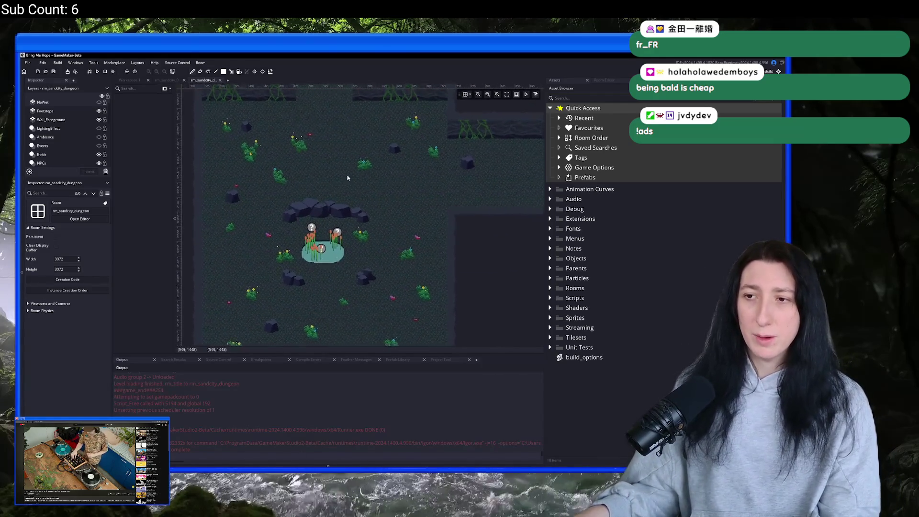
pyautogui.press('F12')
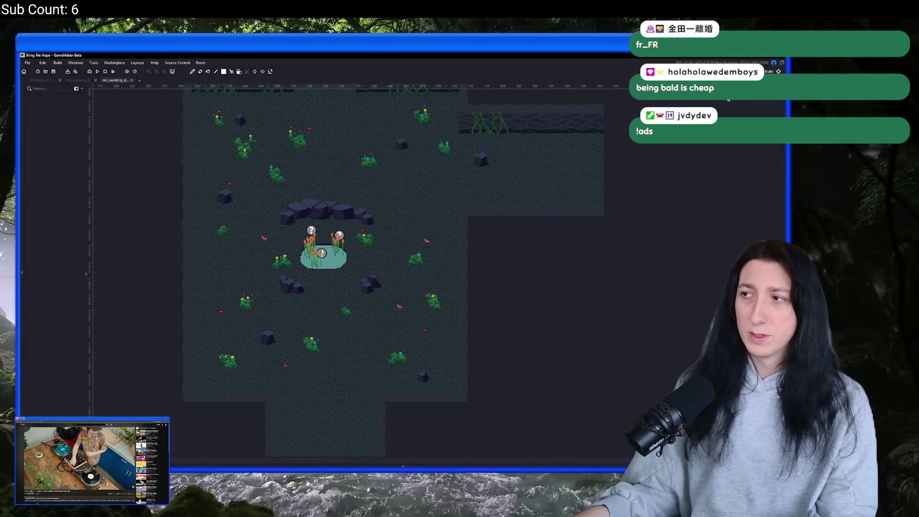
pyautogui.keyDown('ctrl'); pyautogui.scroll(-3, 449, 133); pyautogui.keyUp('ctrl')
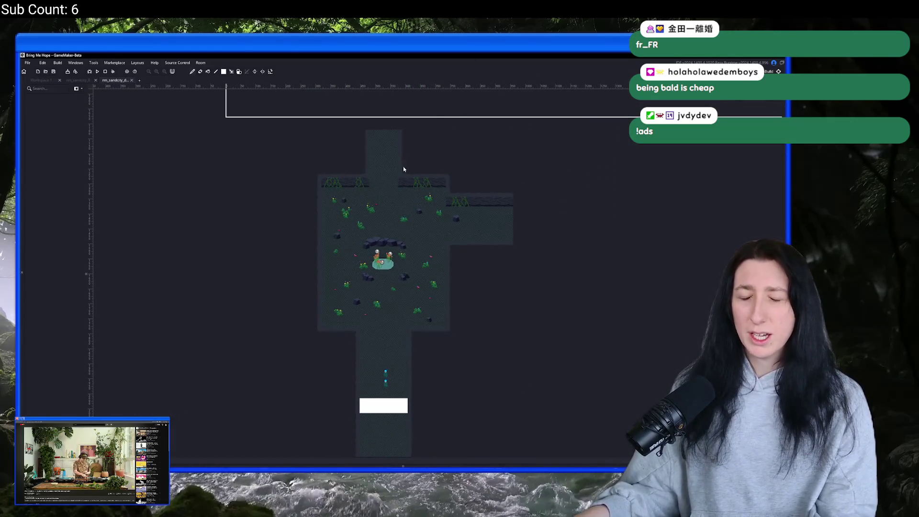
pyautogui.scroll(3, 332, 214)
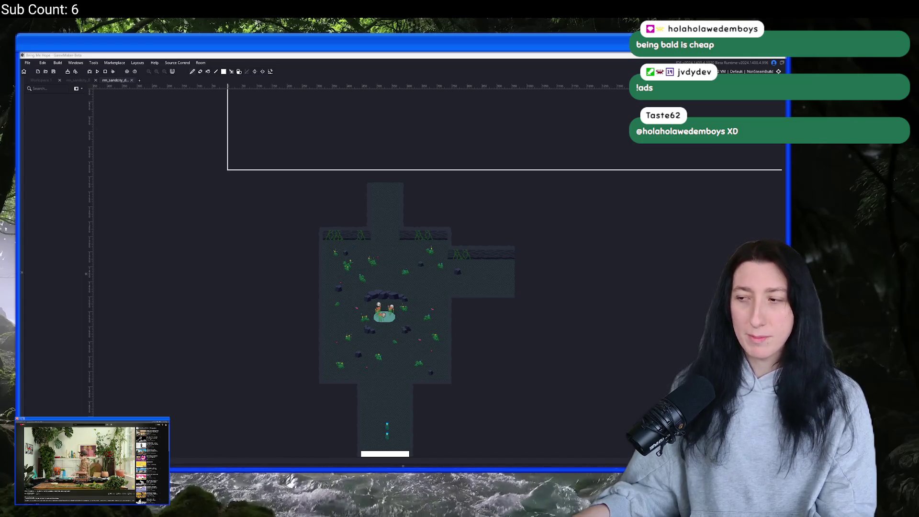
# Zoom and pan around rm_sandcity_dungeon, then start a Windows search for Snipping Tool.
pyautogui.click(301, 325)
pyautogui.scroll(5, 374, 304)
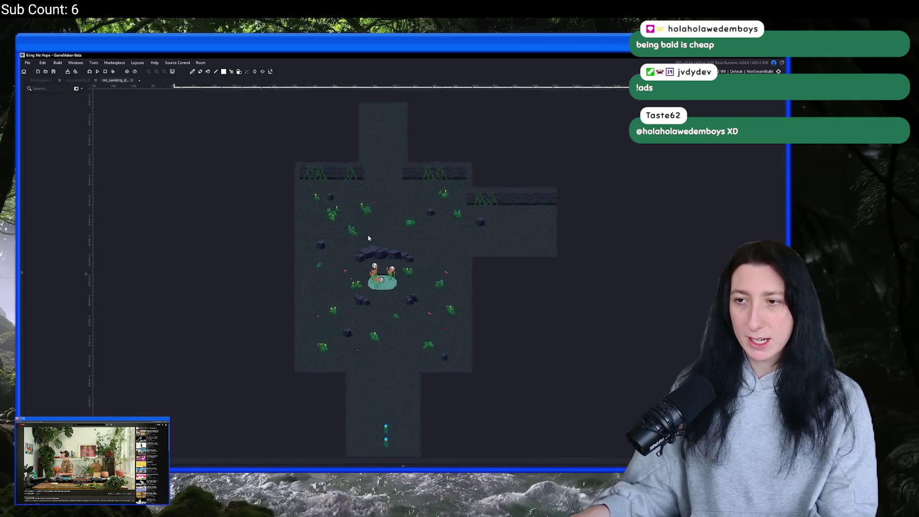
pyautogui.scroll(2, 383, 201)
pyautogui.scroll(-1, 363, 239)
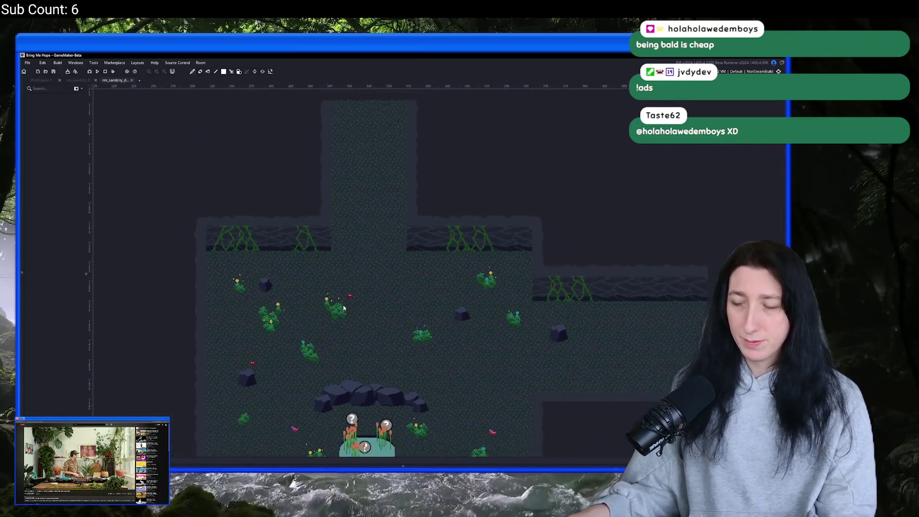
pyautogui.scroll(3, 343, 144)
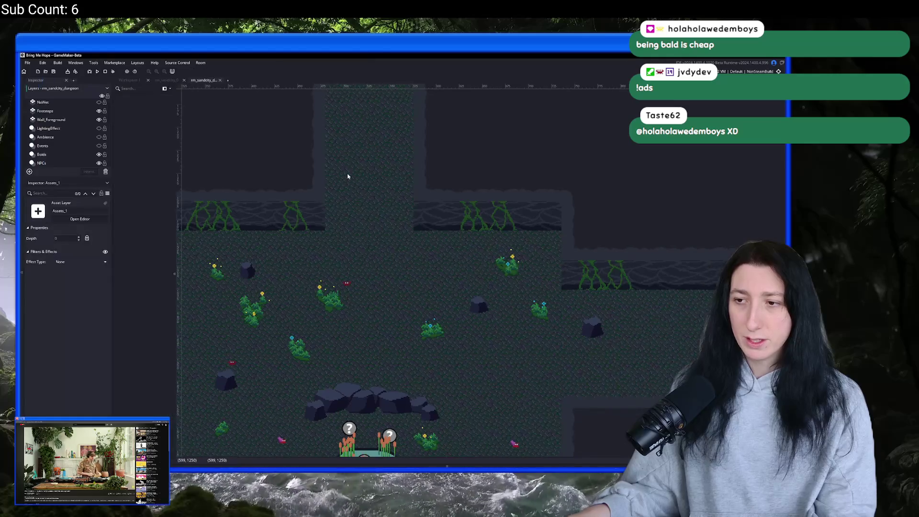
pyautogui.scroll(-10, 104, 150)
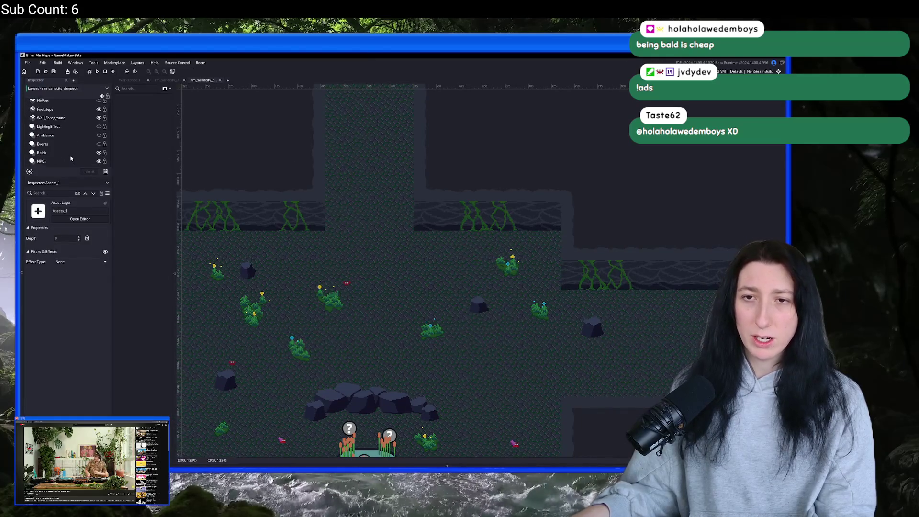
pyautogui.scroll(-2, 71, 158)
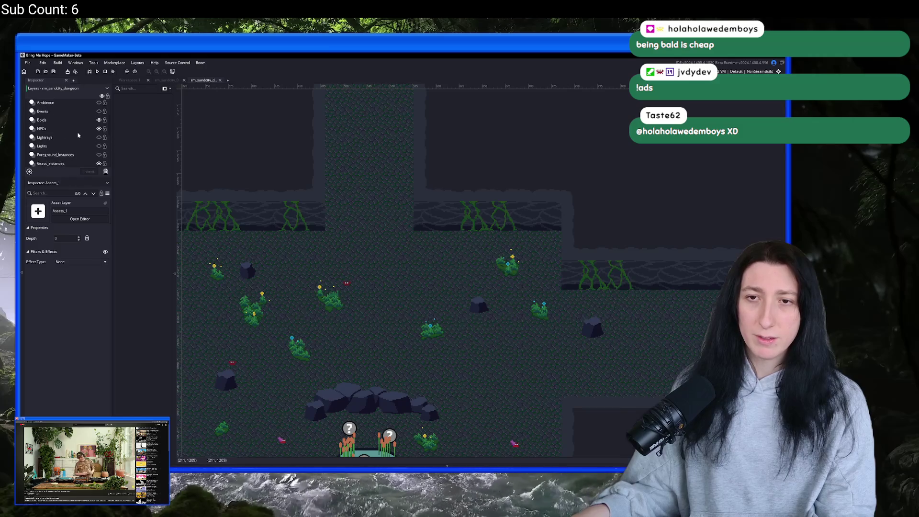
pyautogui.scroll(-2, 330, 188)
pyautogui.scroll(-1, 331, 188)
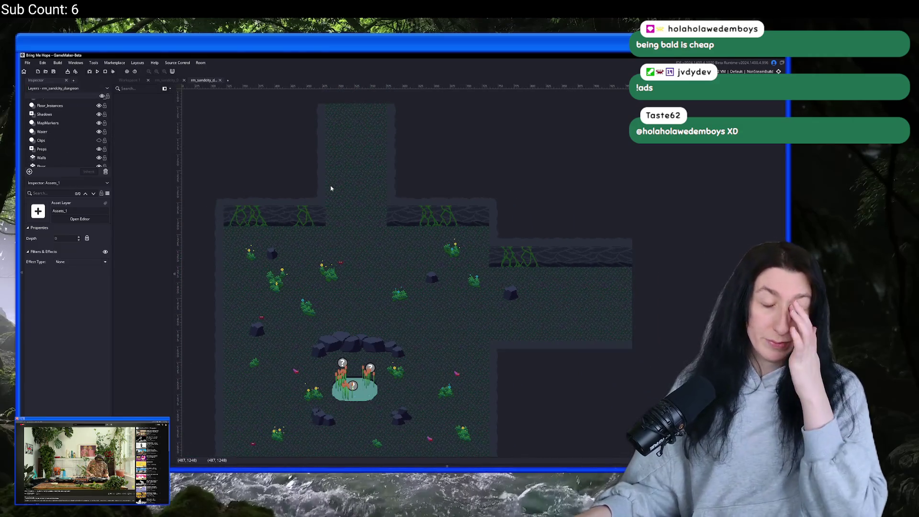
pyautogui.moveTo(329, 185); pyautogui.dragTo(324, 231)
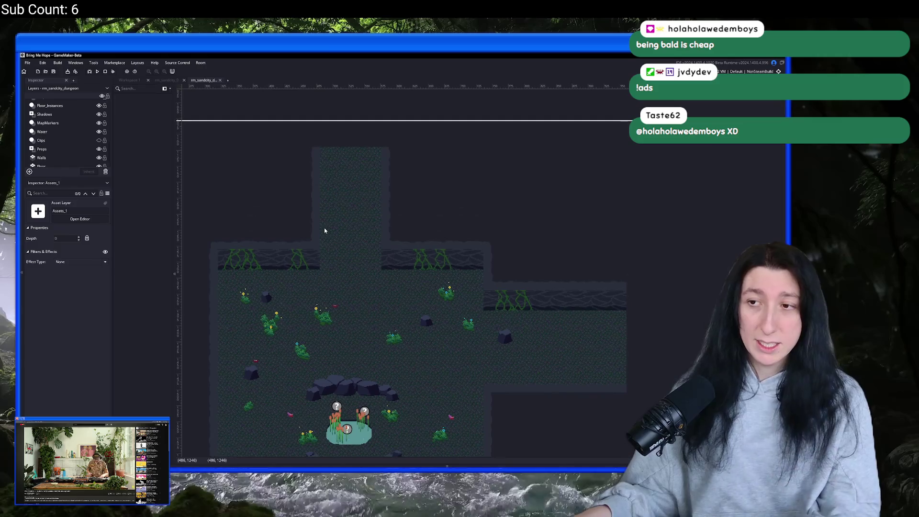
pyautogui.scroll(5, 297, 259)
pyautogui.scroll(-3, 287, 272)
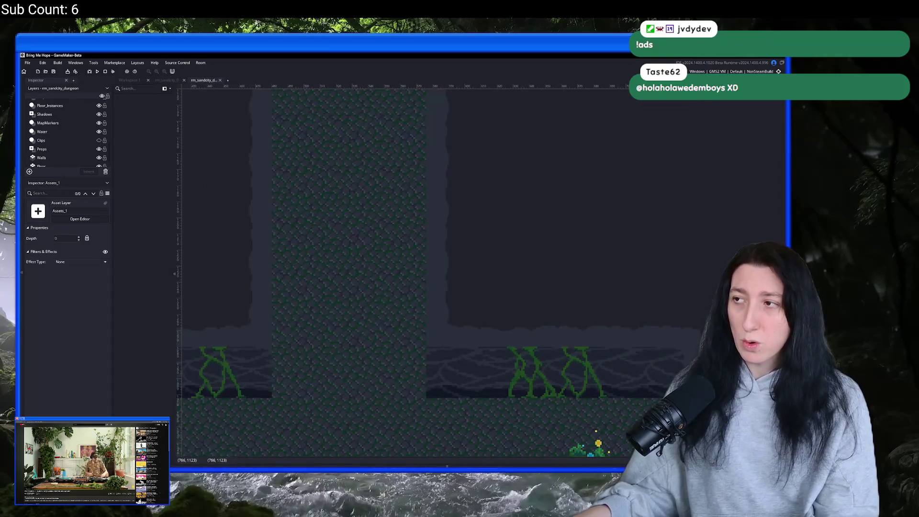
pyautogui.scroll(-1, 431, 240)
pyautogui.scroll(-5, 422, 259)
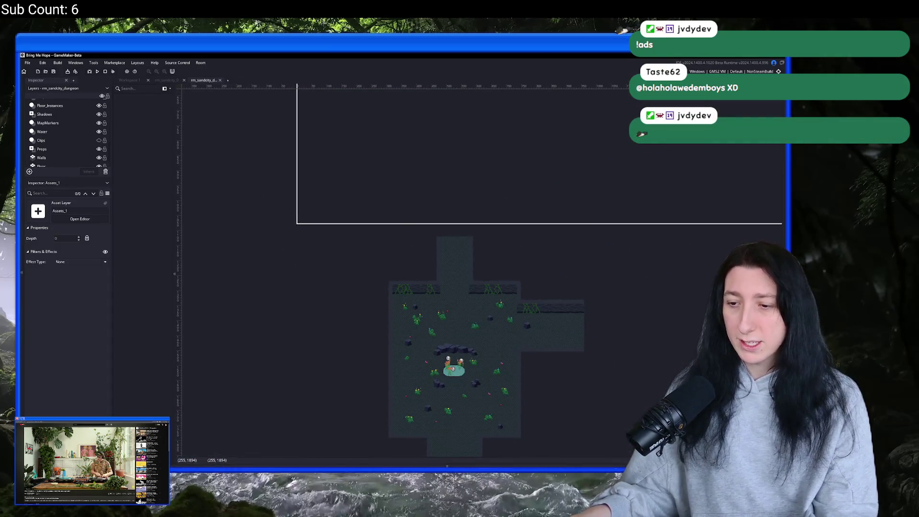
pyautogui.hotkey('ctrl', 't')
pyautogui.write('n')
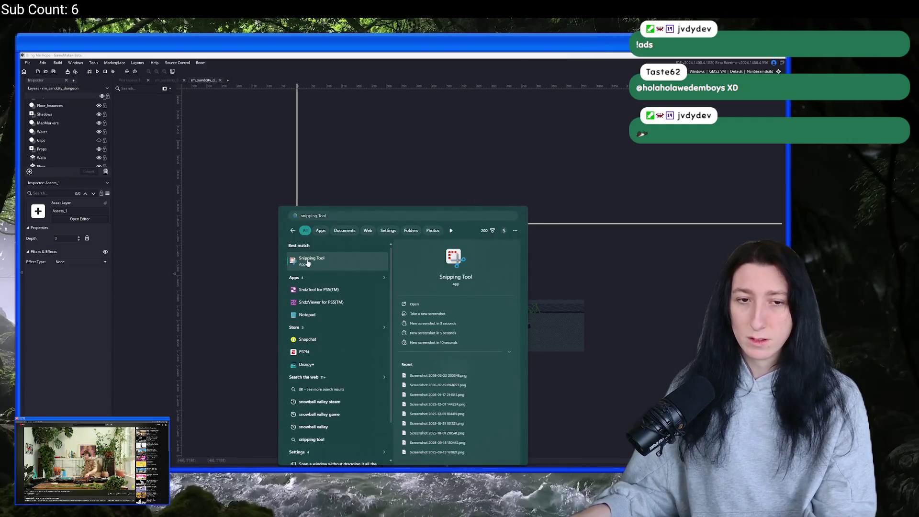
# Launch Snipping Tool and capture a rectangular snip of the whole cave room.
pyautogui.press('Escape')
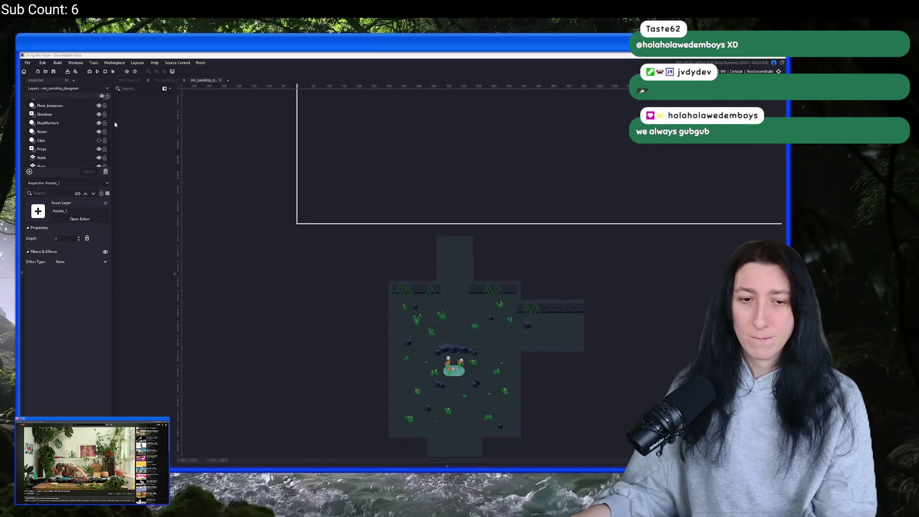
pyautogui.press('super+shift+s')
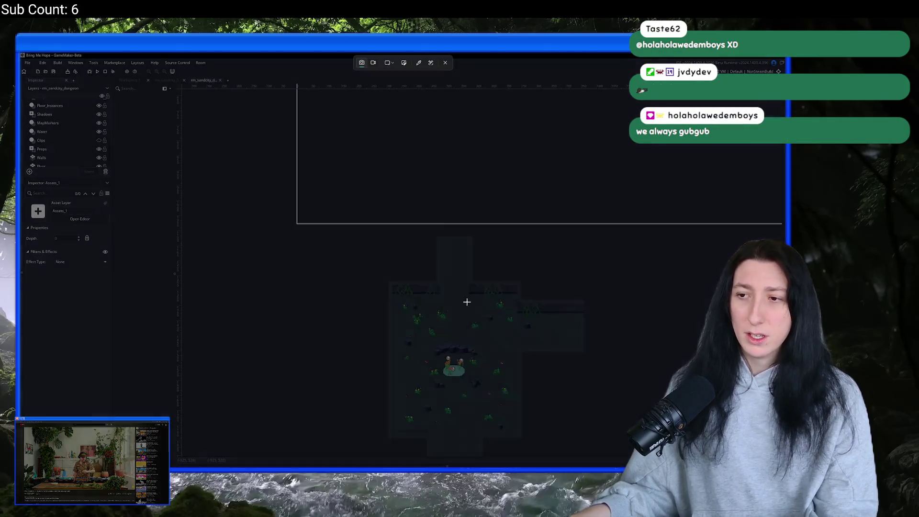
pyautogui.moveTo(367, 234); pyautogui.dragTo(610, 428)
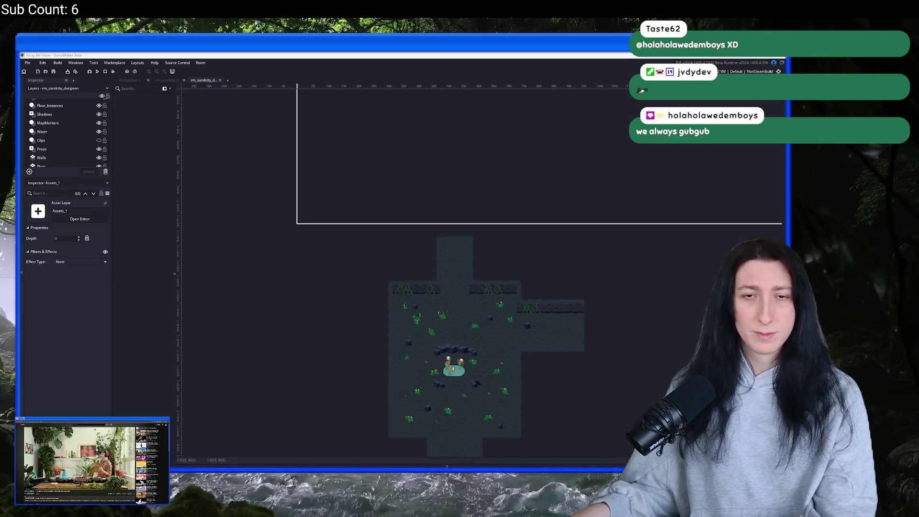
pyautogui.click(410, 287)
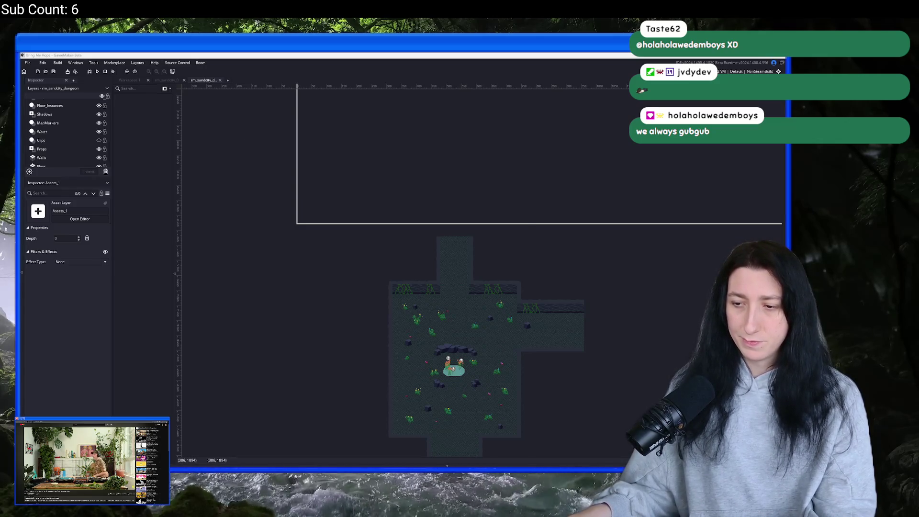
pyautogui.press('super')
# Launch Aseprite, create a new sprite and paste the room screenshot into it.
pyautogui.write('aseprite')
pyautogui.click(347, 263)
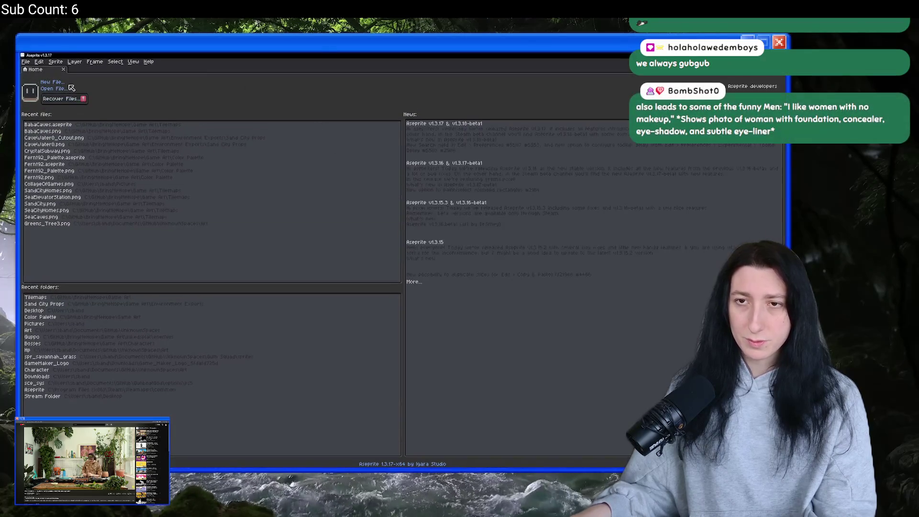
pyautogui.hotkey('ctrl', 'n')
pyautogui.press('Return')
pyautogui.hotkey('ctrl', 'v')
pyautogui.press('Return')
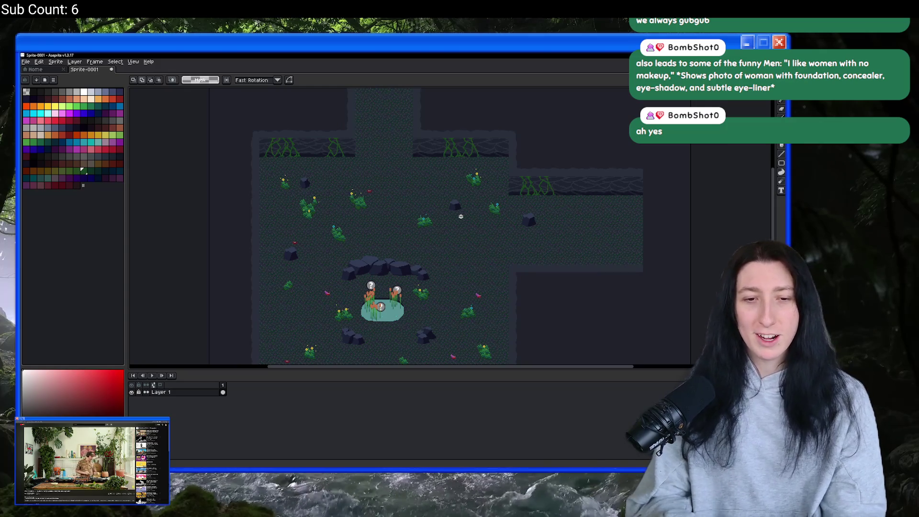
# Add Layer 2 above the screenshot and sample the blue-grey colour from the tiles.
pyautogui.hotkey('shift', 'n')
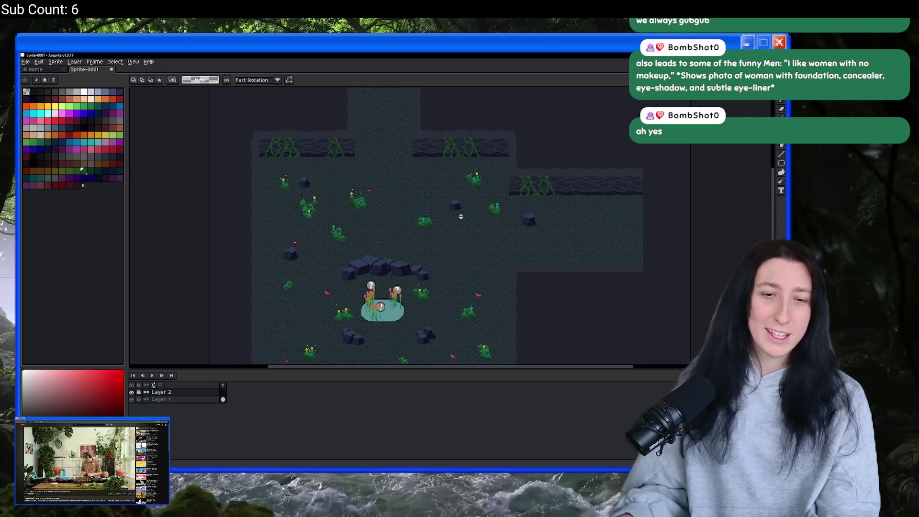
pyautogui.scroll(5, 375, 284)
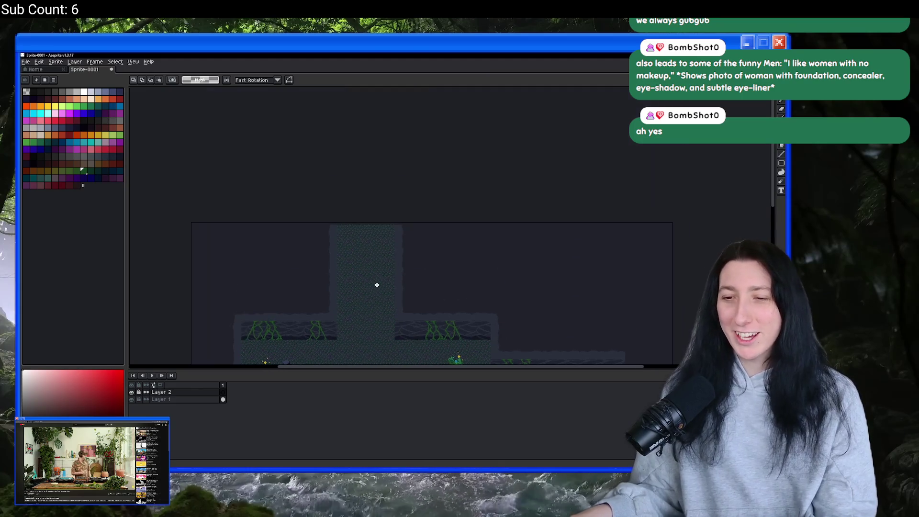
pyautogui.scroll(1, 293, 256)
pyautogui.scroll(-2, 231, 177)
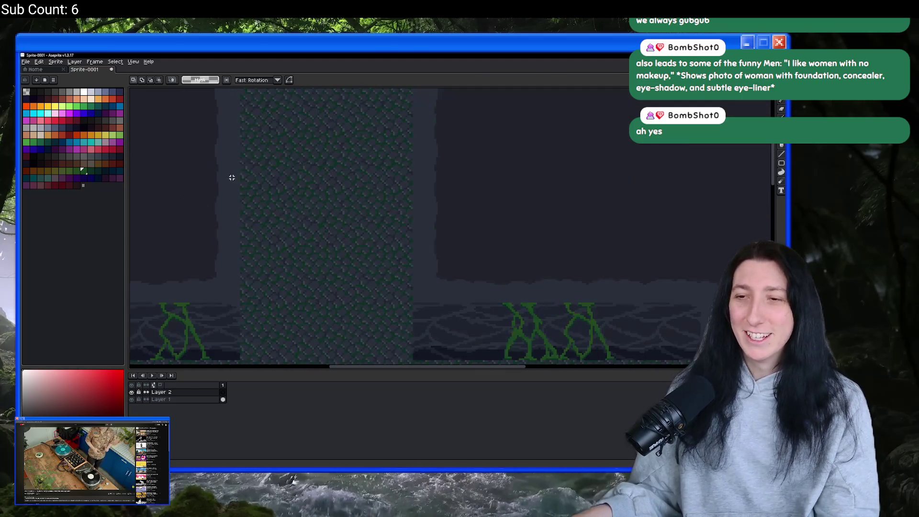
pyautogui.scroll(2, 231, 225)
pyautogui.press('i')
pyautogui.click(233, 106)
pyautogui.scroll(1, 250, 195)
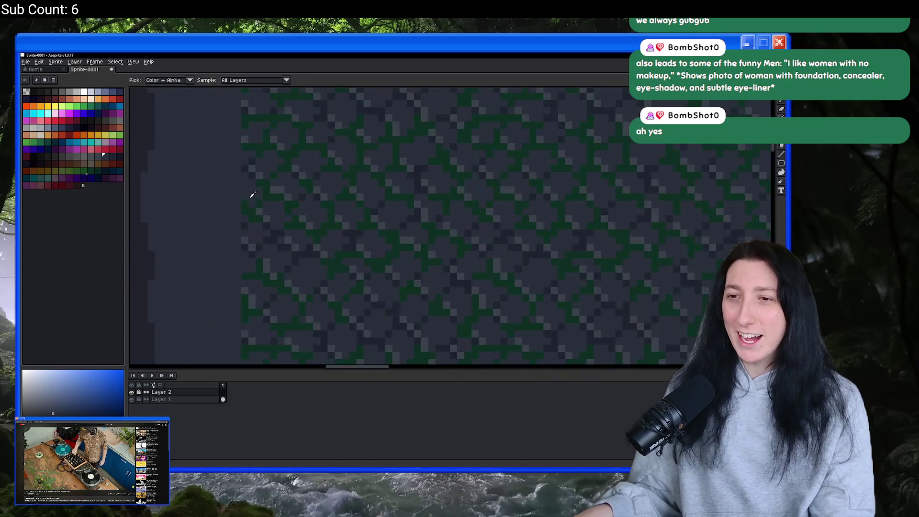
pyautogui.press('m')
pyautogui.scroll(2, 247, 185)
# Select a wide strip across the floor tiles and fill it with blue-grey.
pyautogui.moveTo(247, 185)
pyautogui.mouseDown()
pyautogui.moveTo(259, 214)
pyautogui.moveTo(332, 277)
pyautogui.moveTo(535, 329)
pyautogui.moveTo(541, 283)
pyautogui.mouseUp()
pyautogui.scroll(-3, 259, 213)
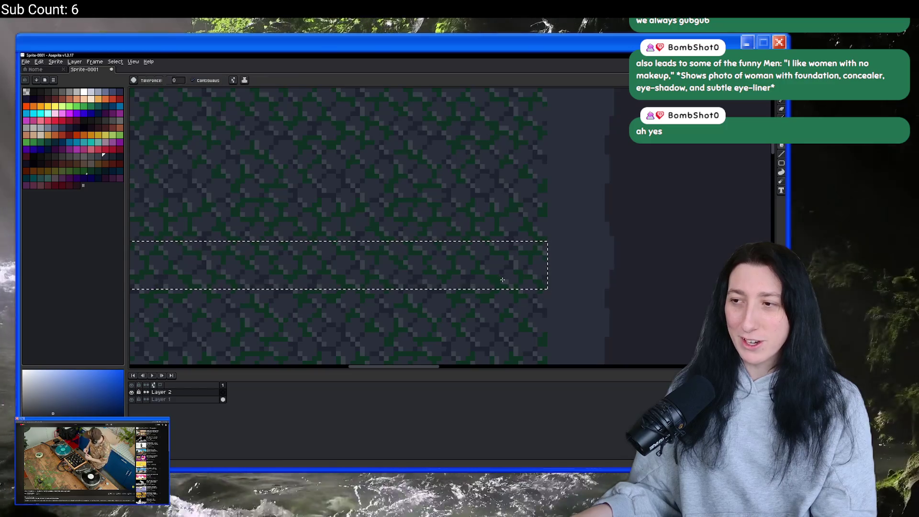
pyautogui.press('g')
pyautogui.click(497, 273)
pyautogui.scroll(-1, 470, 288)
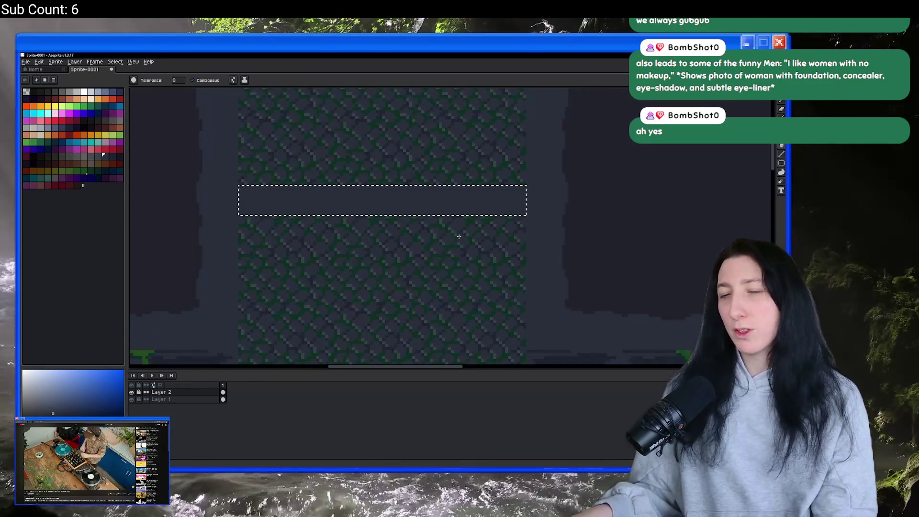
pyautogui.scroll(-1, 387, 273)
pyautogui.scroll(2, 335, 245)
pyautogui.scroll(2, 170, 224)
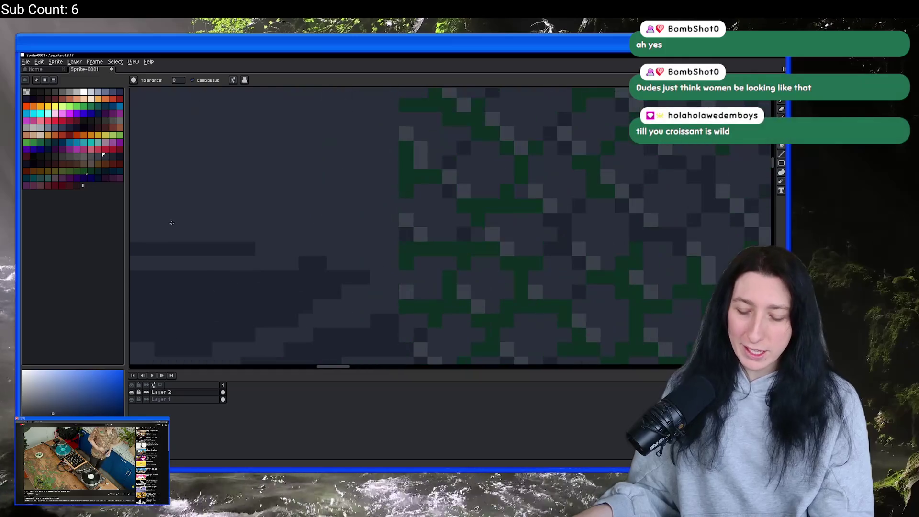
# Zoom around the sprite while switching among the eyedropper, pencil and fill tools.
pyautogui.press('i')
pyautogui.scroll(-3, 268, 180)
pyautogui.press('b')
pyautogui.scroll(4, 262, 176)
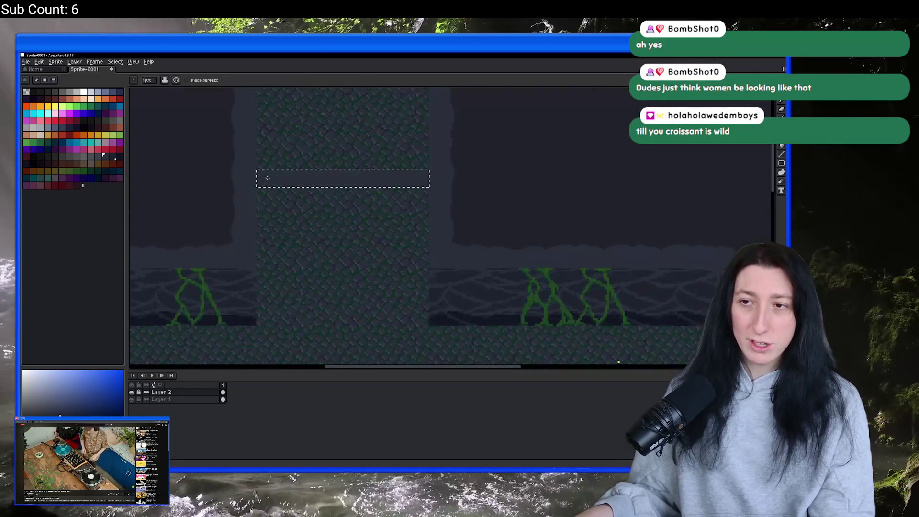
pyautogui.scroll(-2, 219, 162)
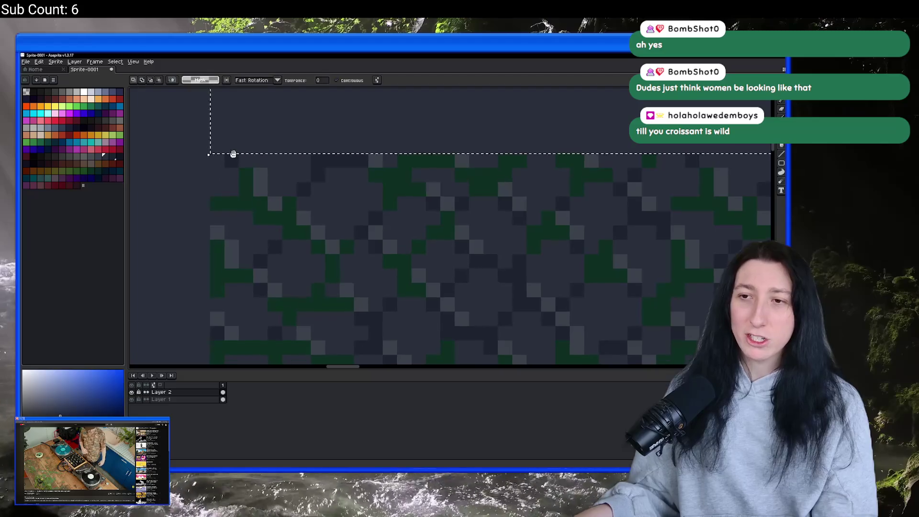
pyautogui.scroll(1, 211, 196)
pyautogui.scroll(-2, 202, 203)
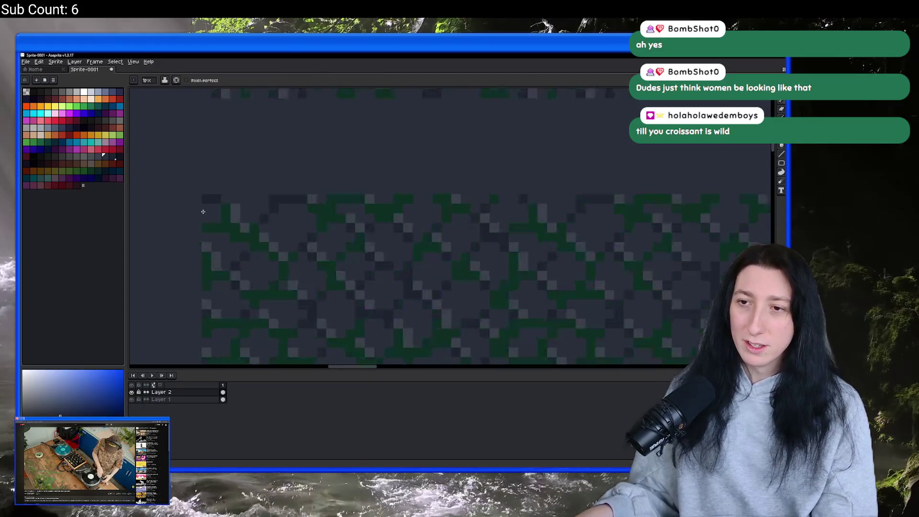
pyautogui.scroll(2, 503, 186)
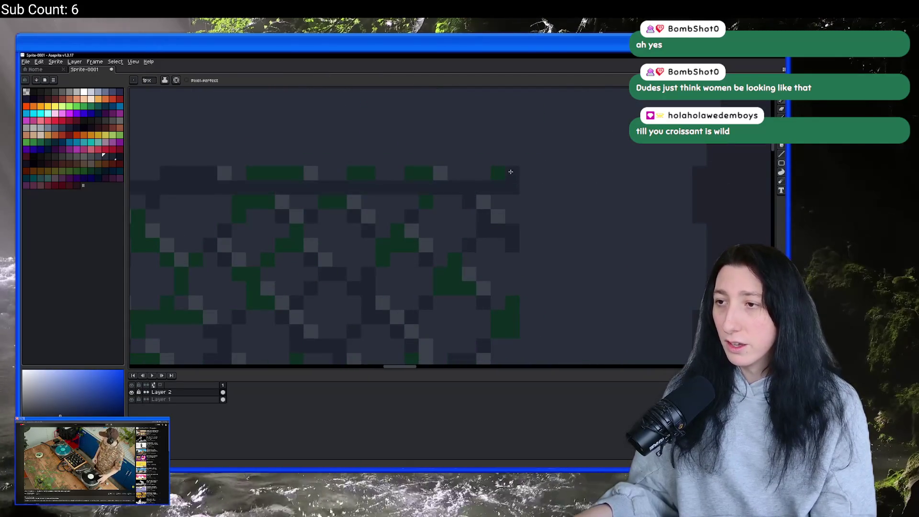
pyautogui.press('g')
pyautogui.scroll(-3, 448, 178)
pyautogui.scroll(-2, 448, 177)
pyautogui.scroll(5, 201, 201)
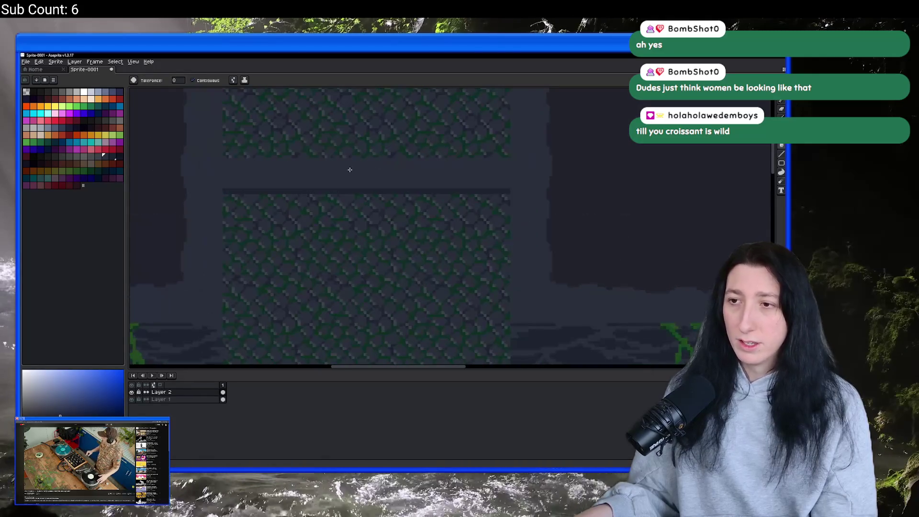
# Draw a dark 1px pixel-perfect line across the wall, then enlarge the brush to 3 pixels.
pyautogui.press('b')
pyautogui.moveTo(193, 218); pyautogui.dragTo(409, 218)
pyautogui.scroll(-1, 276, 226)
pyautogui.scroll(-2, 276, 226)
pyautogui.scroll(2, 268, 229)
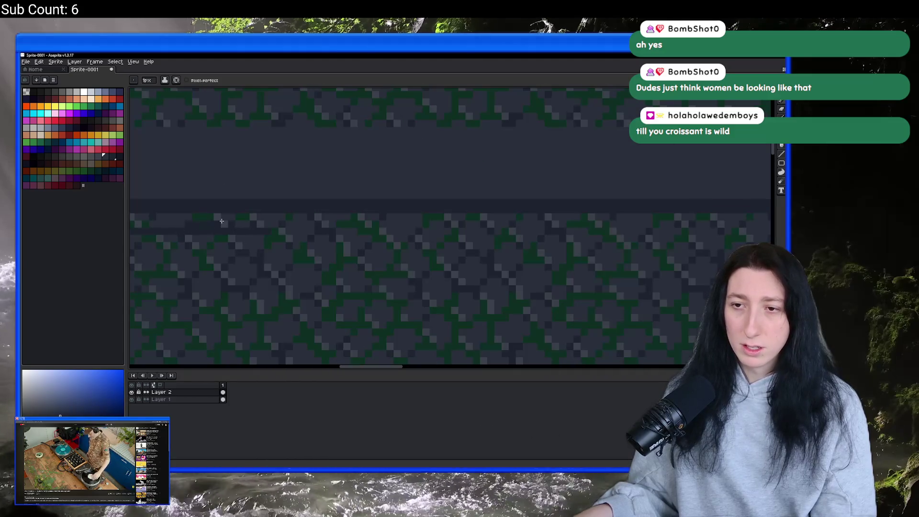
pyautogui.press('+')
pyautogui.hscroll(-3, 229, 225)
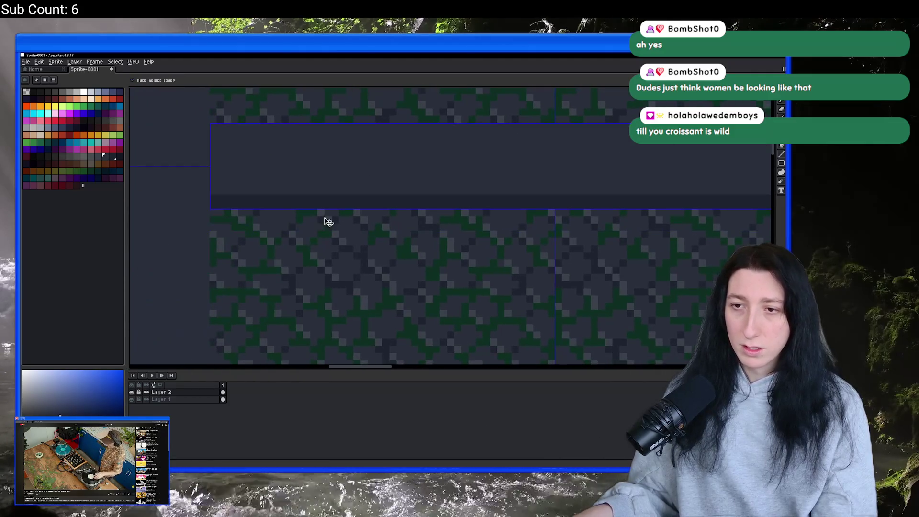
pyautogui.press('+')
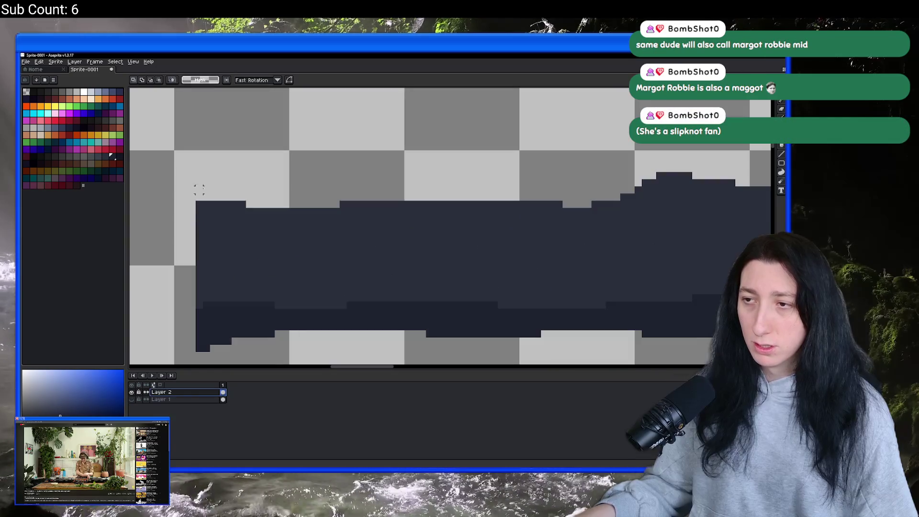
# Open Aseprite's Sprite menu of whole-sprite operations.
pyautogui.click(55, 62)
# Trim the sprite to its painted content and open the Export As settings.
pyautogui.click(75, 125)
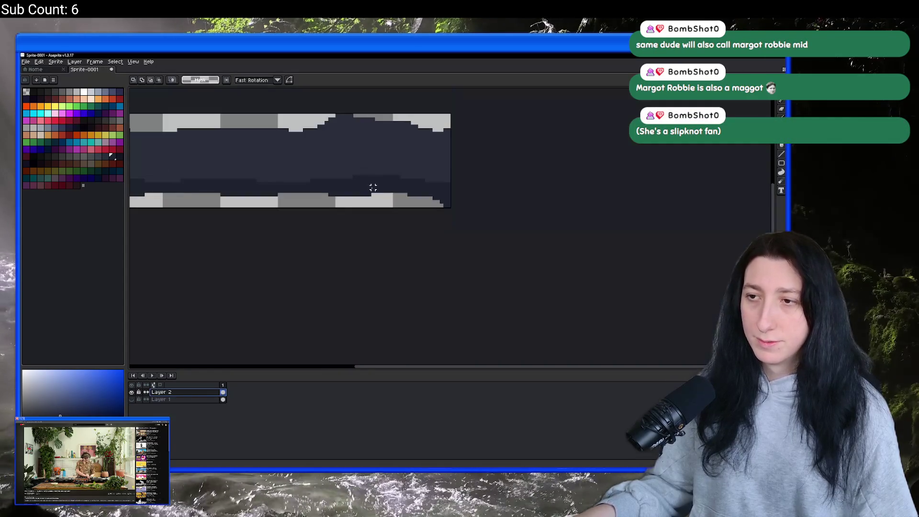
pyautogui.hotkey('ctrl', 'alt', 'shift', 's')
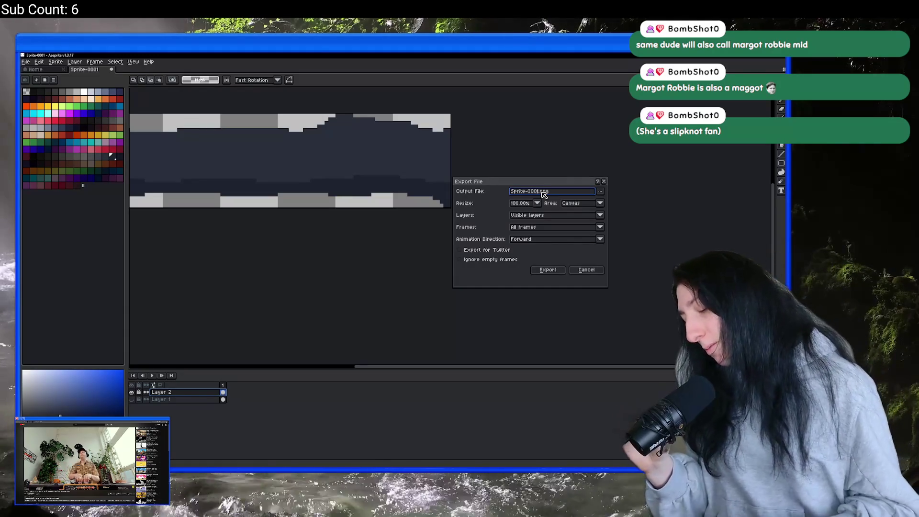
# Open the output file browser and navigate into the BringMeHope project folder.
pyautogui.click(600, 191)
pyautogui.click(596, 202)
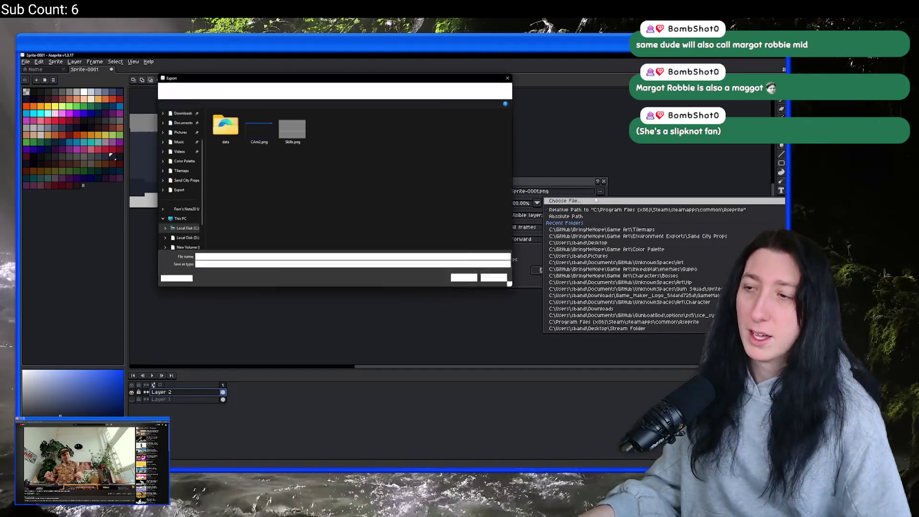
pyautogui.click(179, 152)
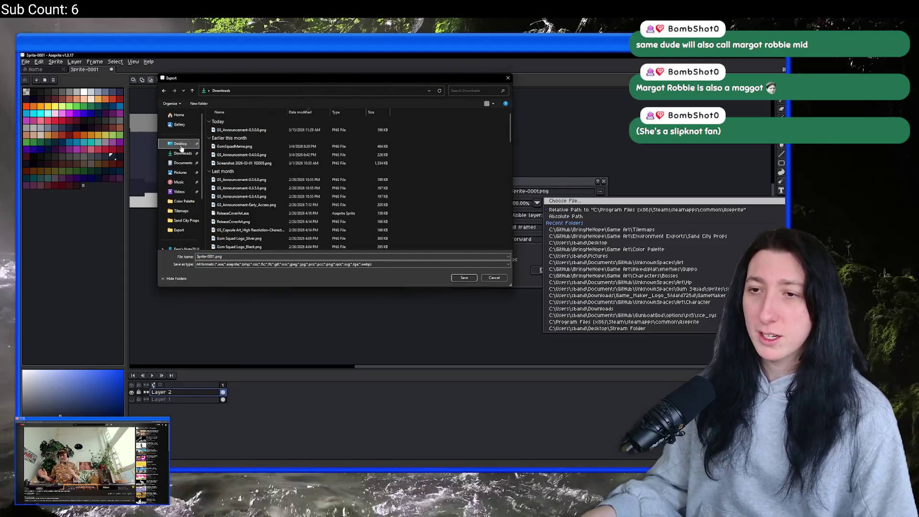
pyautogui.click(180, 143)
pyautogui.click(214, 257)
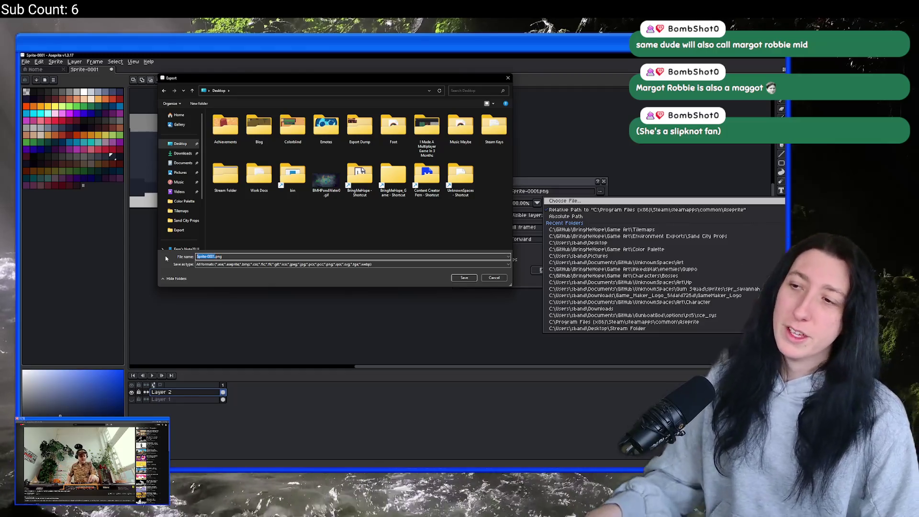
pyautogui.click(362, 172)
pyautogui.doubleClick(362, 172)
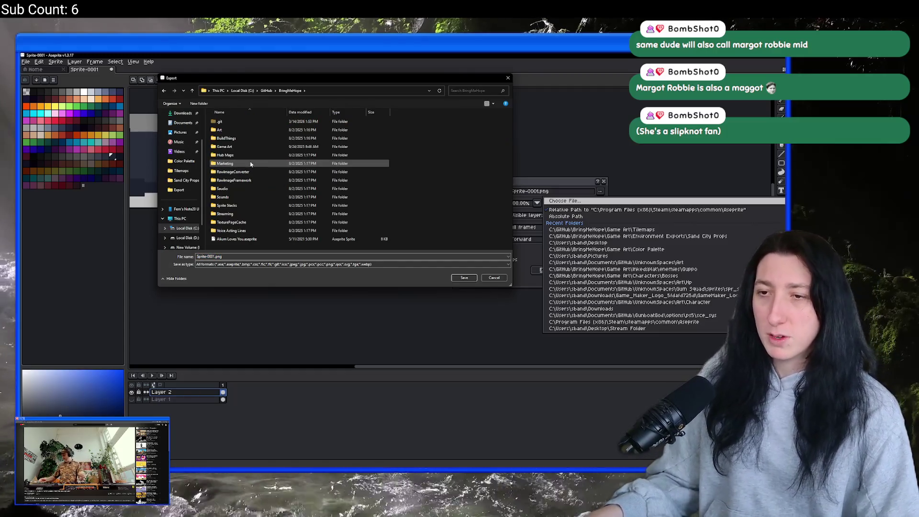
# Go to Game Art\Environment Exports\Sand City Props, rename the file and export the PNG.
pyautogui.doubleClick(257, 147)
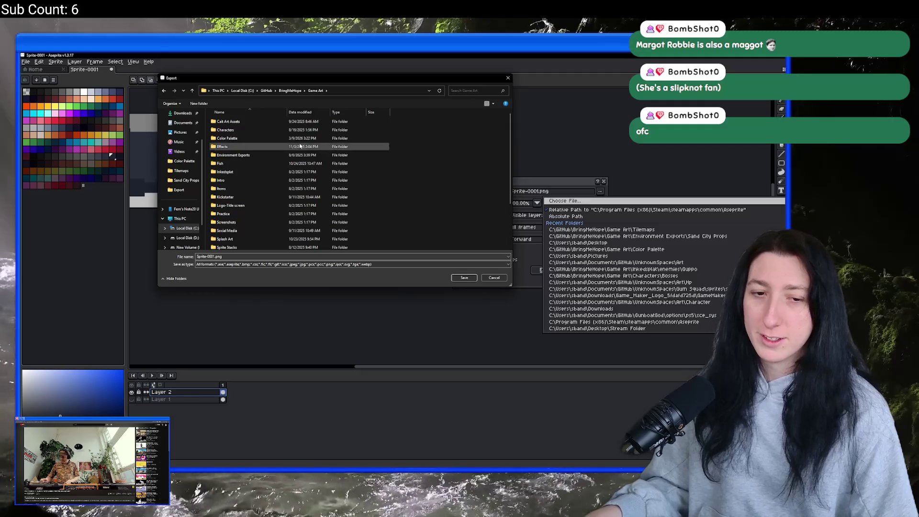
pyautogui.doubleClick(260, 154)
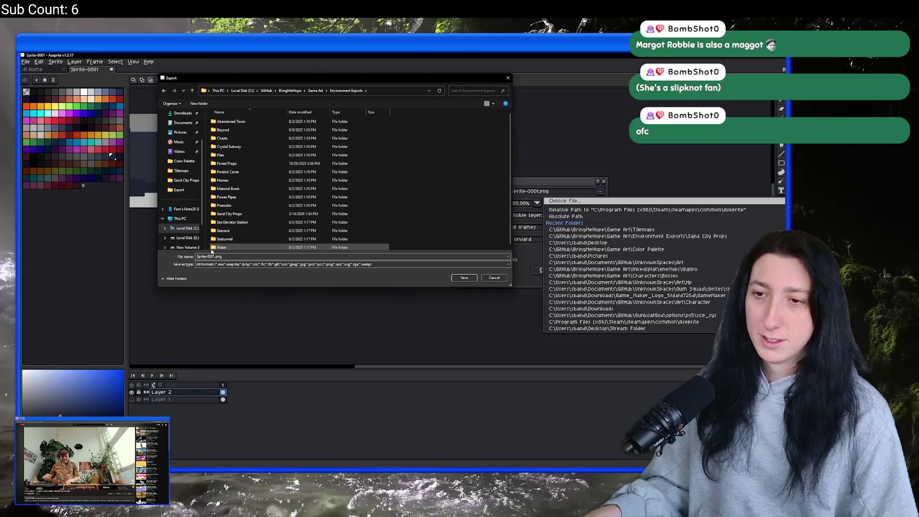
pyautogui.click(214, 256)
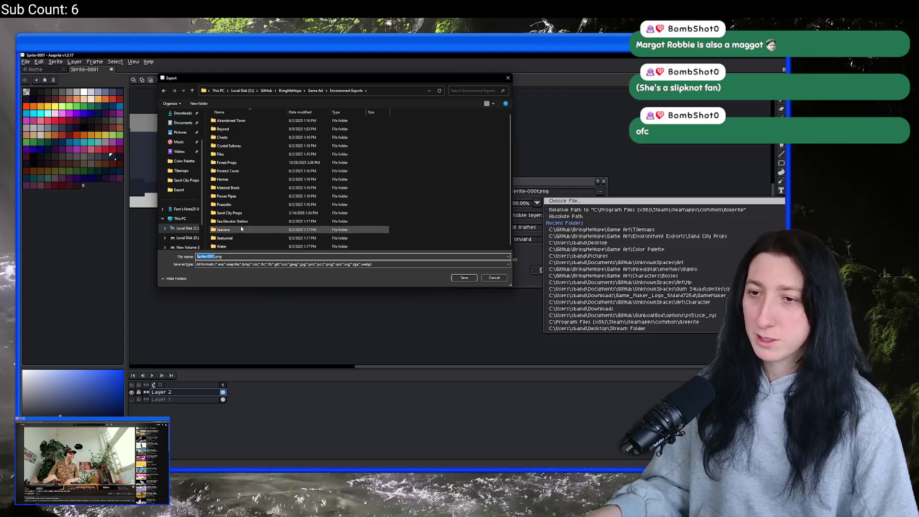
pyautogui.doubleClick(230, 214)
pyautogui.click(213, 256)
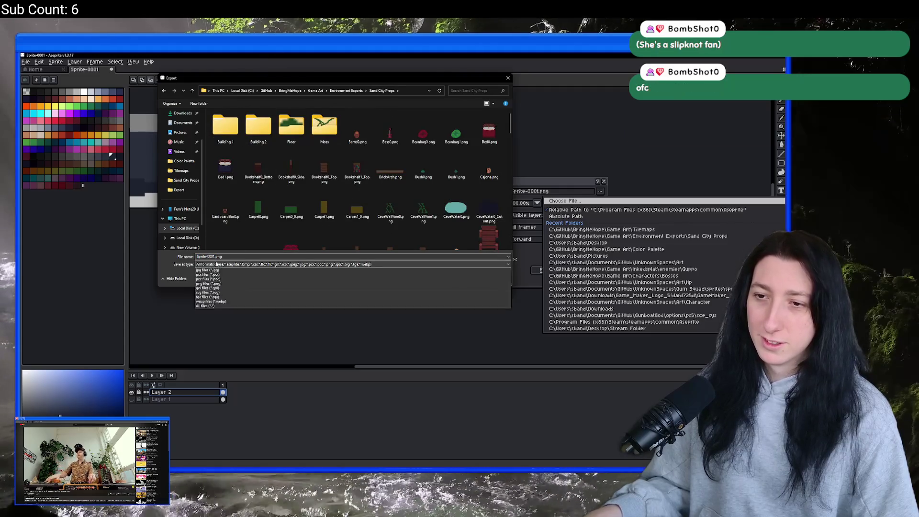
pyautogui.doubleClick(213, 256)
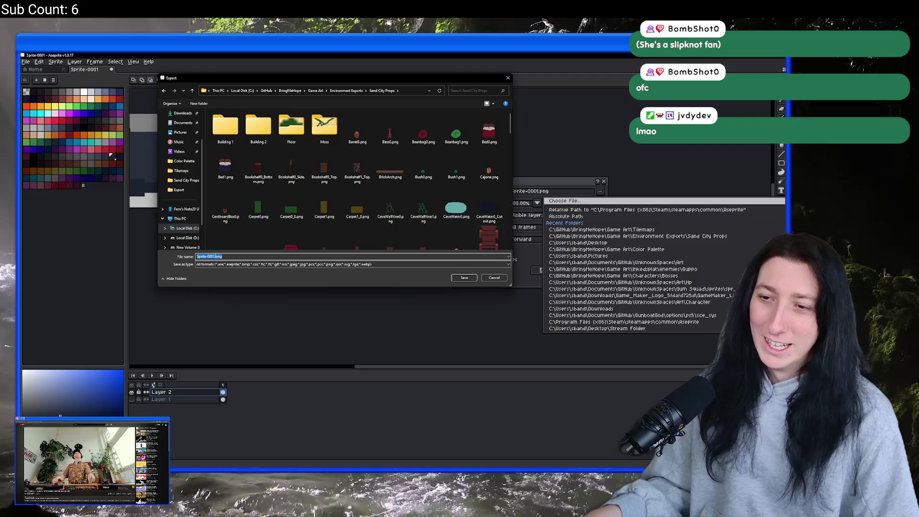
pyautogui.click(214, 256)
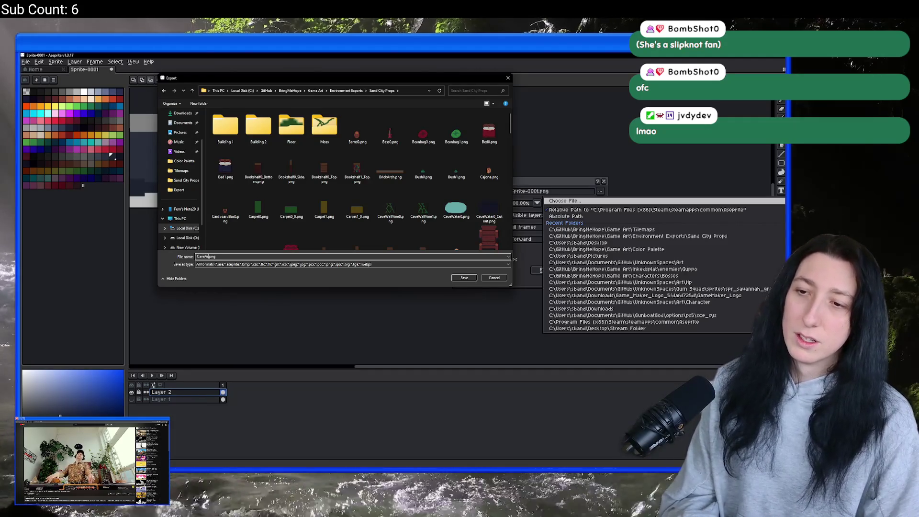
pyautogui.press('Return')
pyautogui.press('Return')
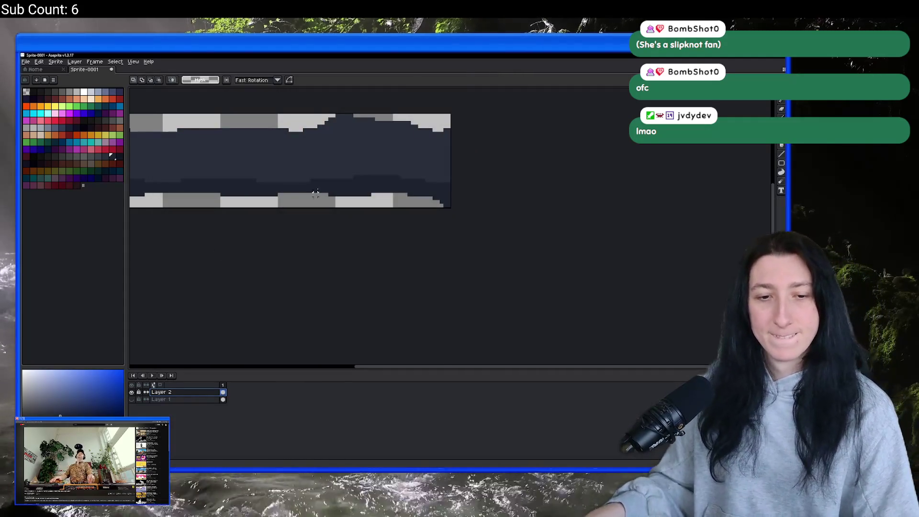
pyautogui.hotkey('alt', 'Tab')
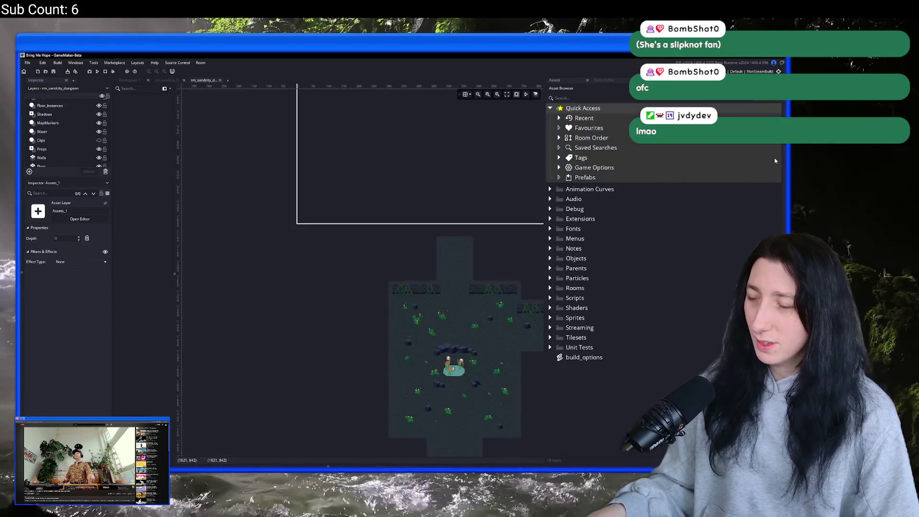
# Pan the room, widen the Asset Browser and expand the Sprites folder.
pyautogui.moveTo(493, 317); pyautogui.dragTo(395, 234)
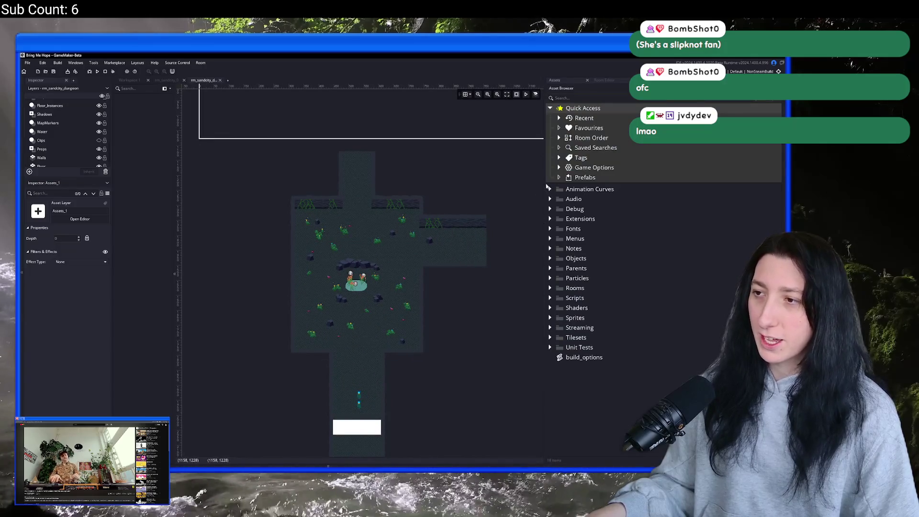
pyautogui.moveTo(545, 187); pyautogui.dragTo(613, 187)
pyautogui.click(617, 318)
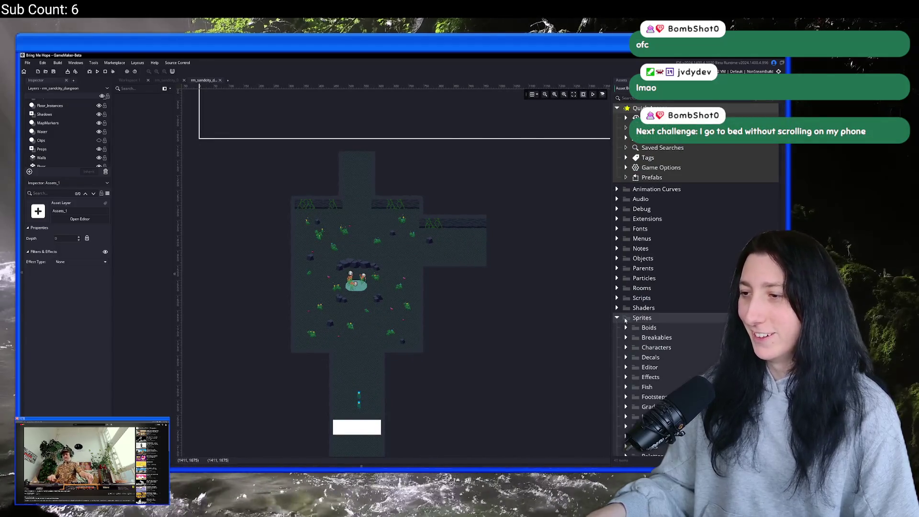
pyautogui.click(625, 318)
pyautogui.scroll(-5, 627, 320)
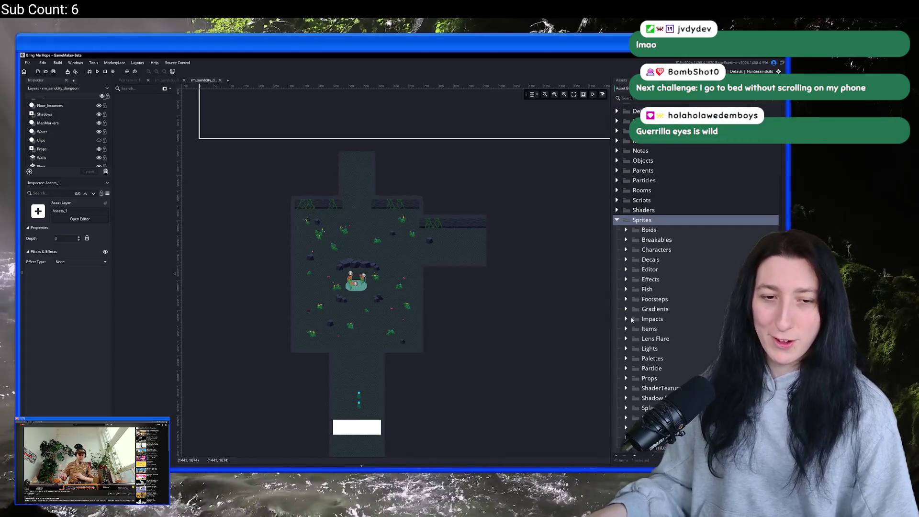
pyautogui.scroll(-2, 645, 323)
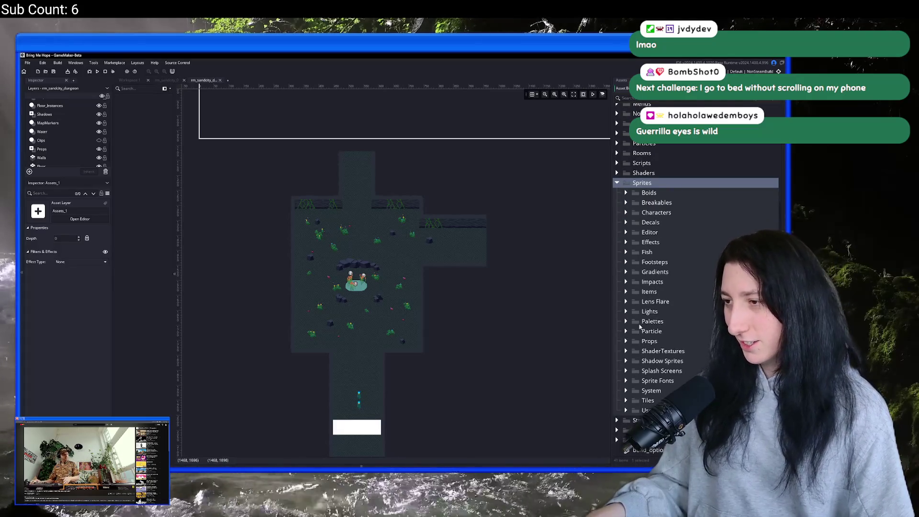
# Expand Props > Sand City - Props > Cave and rename the third sprite spr_prop_sandcity_cave_arch0.
pyautogui.click(642, 343)
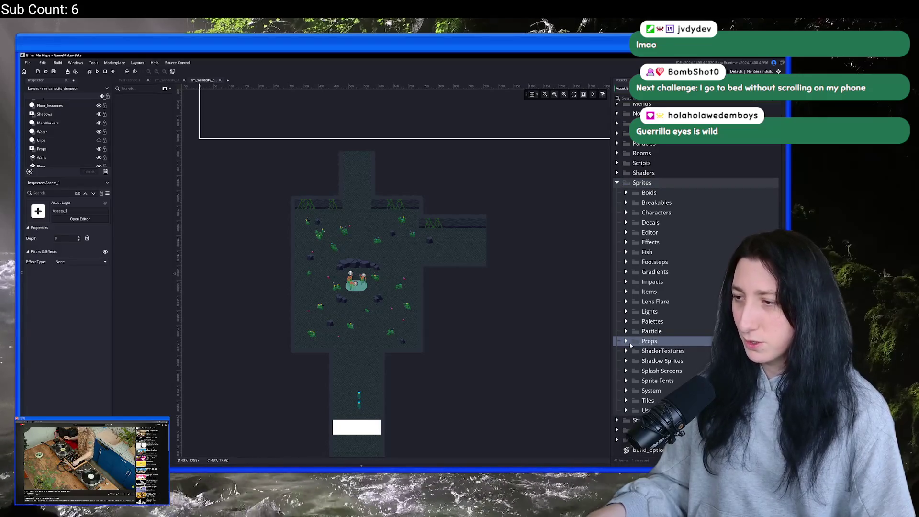
pyautogui.click(630, 343)
pyautogui.click(641, 331)
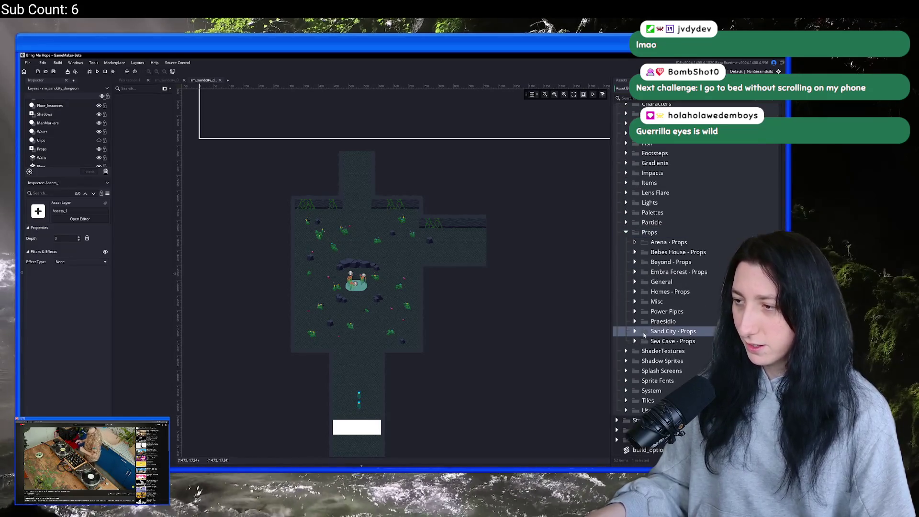
pyautogui.click(634, 331)
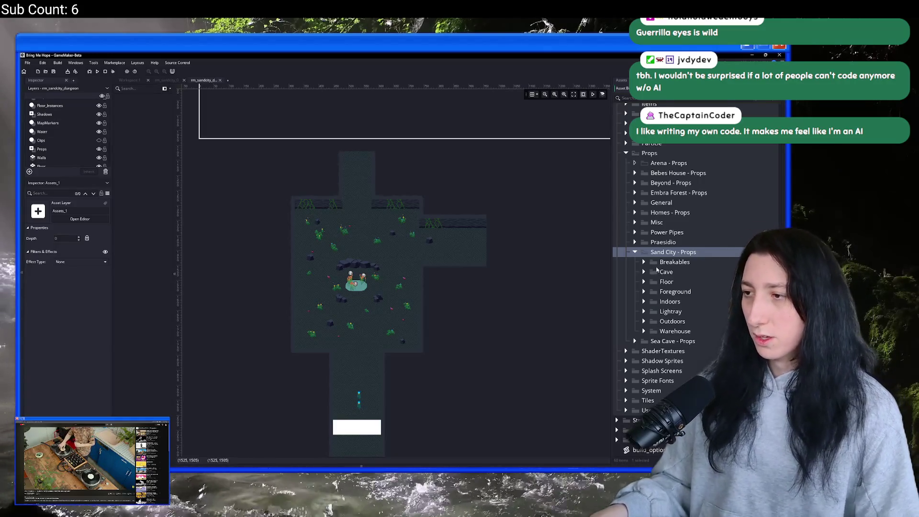
pyautogui.click(651, 271)
pyautogui.click(643, 271)
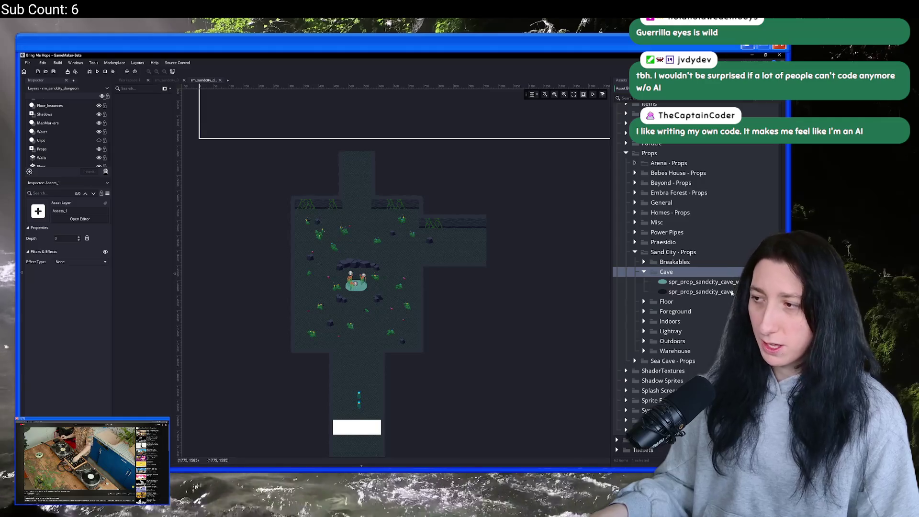
pyautogui.click(693, 292)
pyautogui.click(696, 302)
pyautogui.write('spr_prop_sandcity_cave_ard')
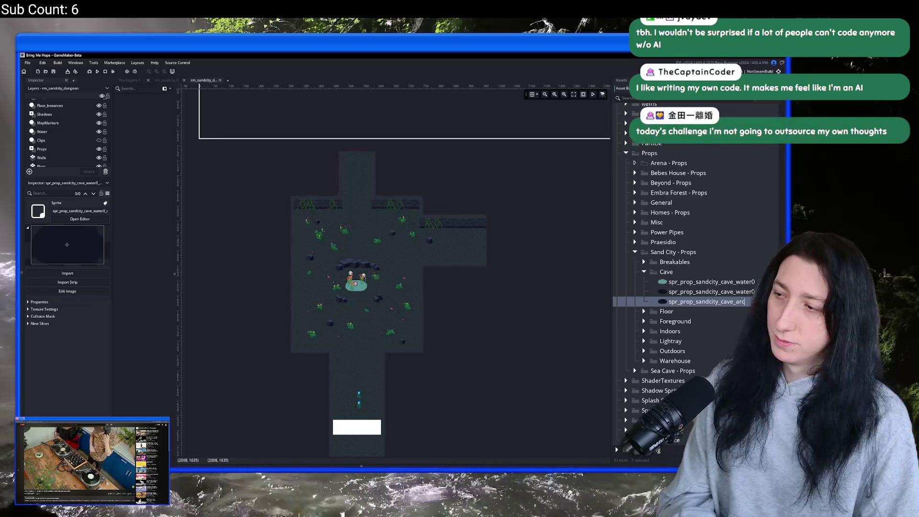
pyautogui.write('h0')
pyautogui.press('Return')
pyautogui.press('Return')
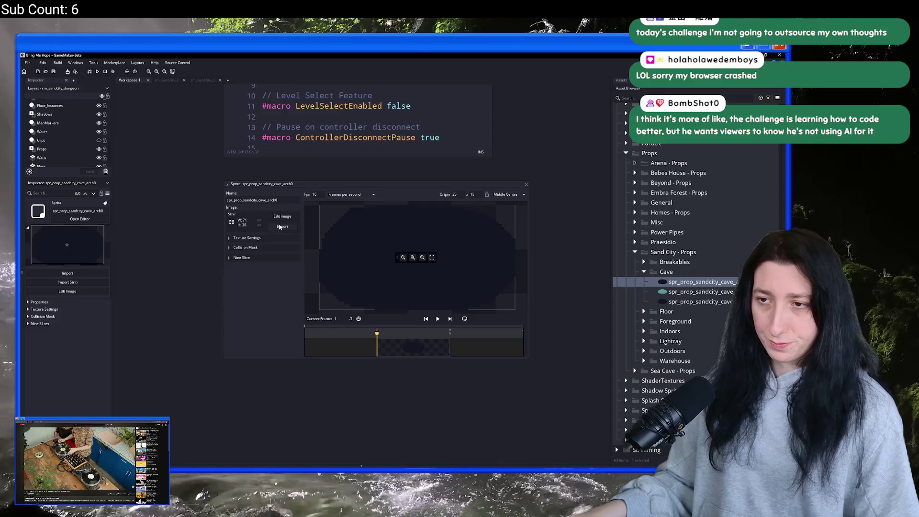
# Import CaveArch0.png from Game Art\Environment Exports\Sand City Props, replacing the sprite's image.
pyautogui.click(281, 226)
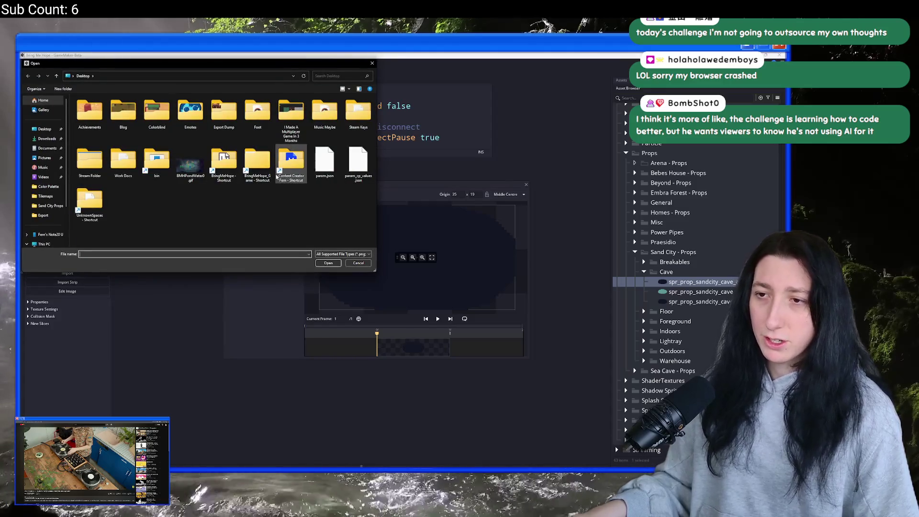
pyautogui.doubleClick(223, 160)
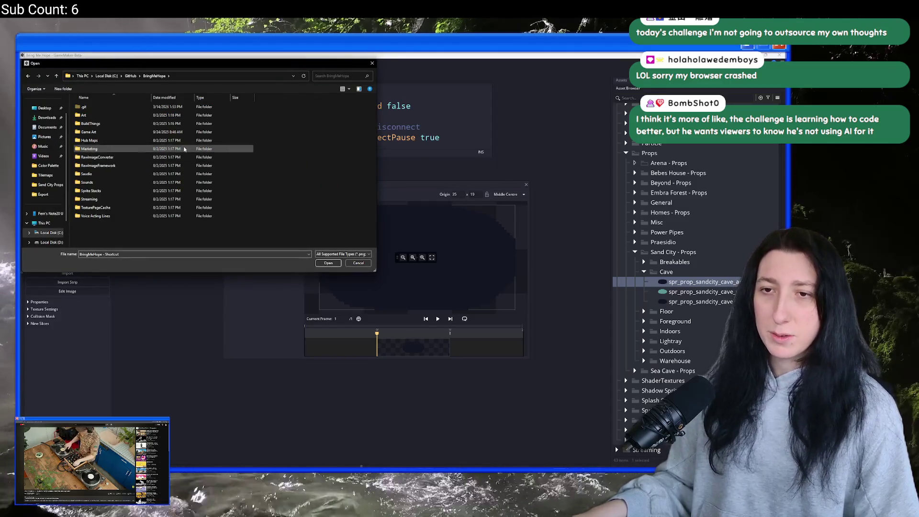
pyautogui.doubleClick(182, 132)
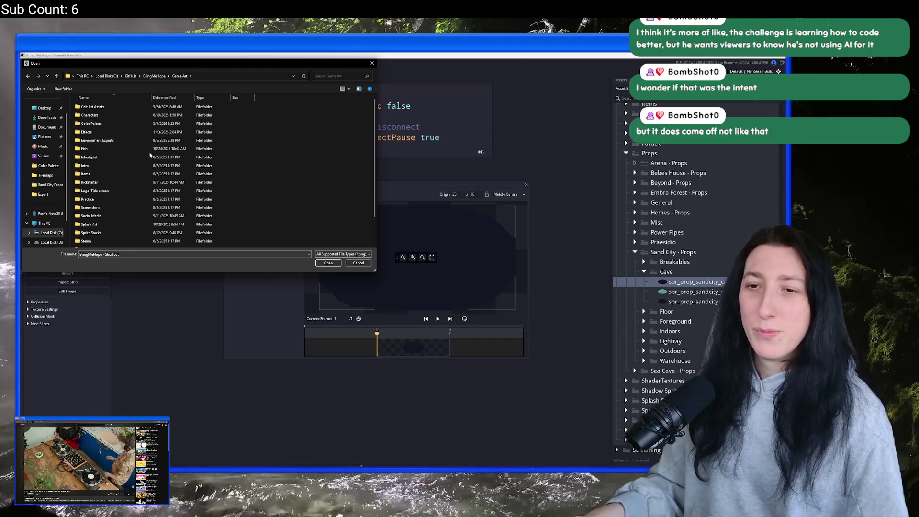
pyautogui.scroll(-2, 150, 154)
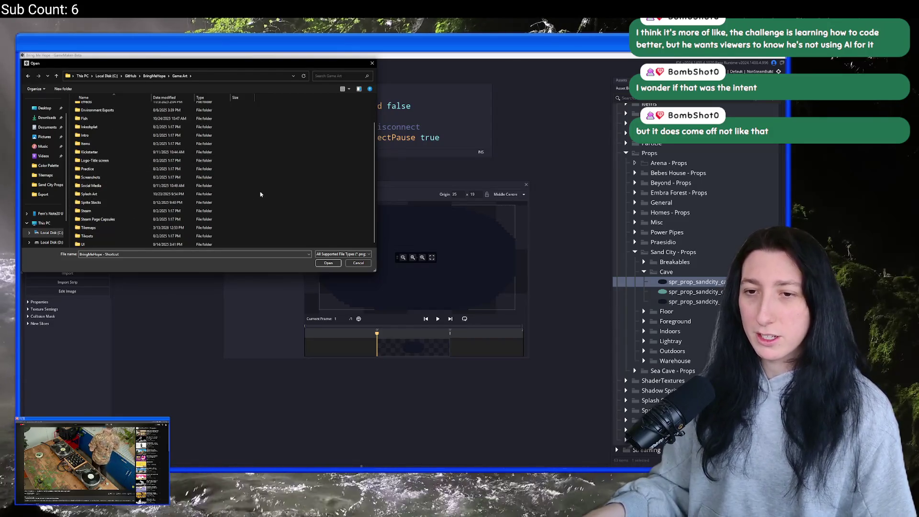
pyautogui.doubleClick(97, 110)
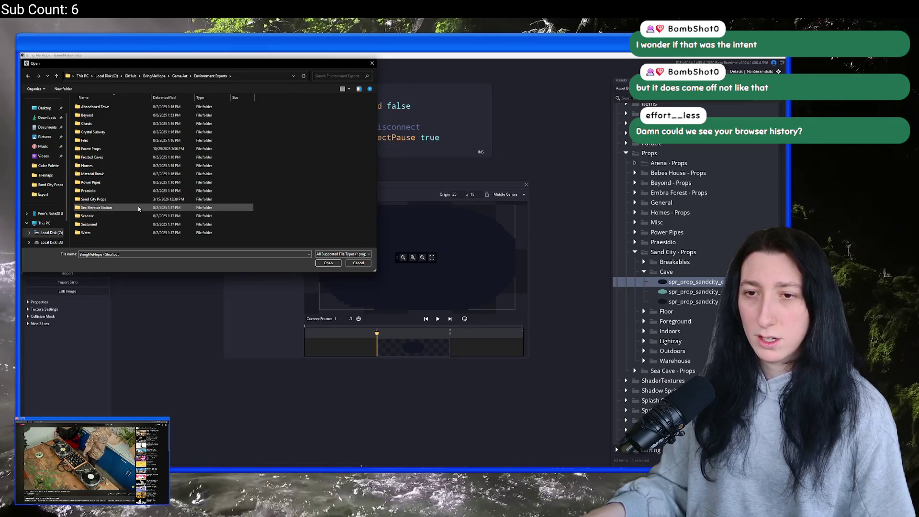
pyautogui.doubleClick(138, 198)
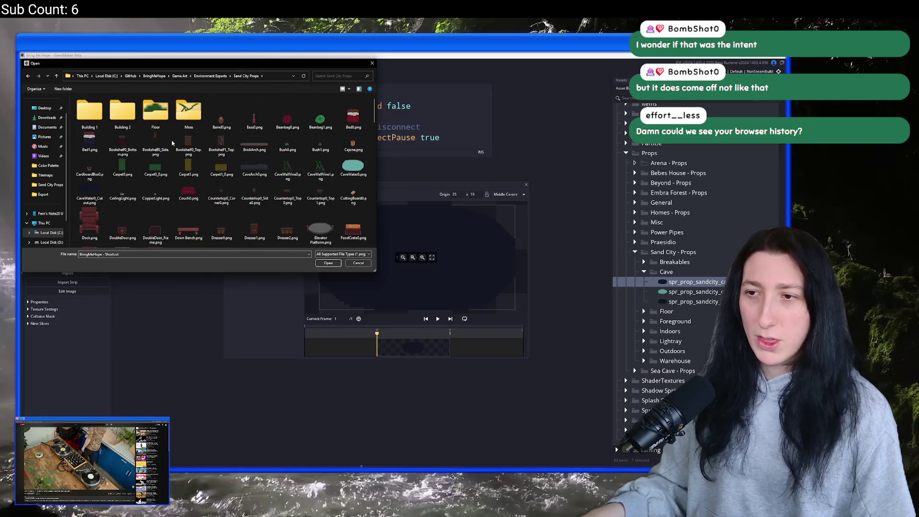
pyautogui.doubleClick(254, 168)
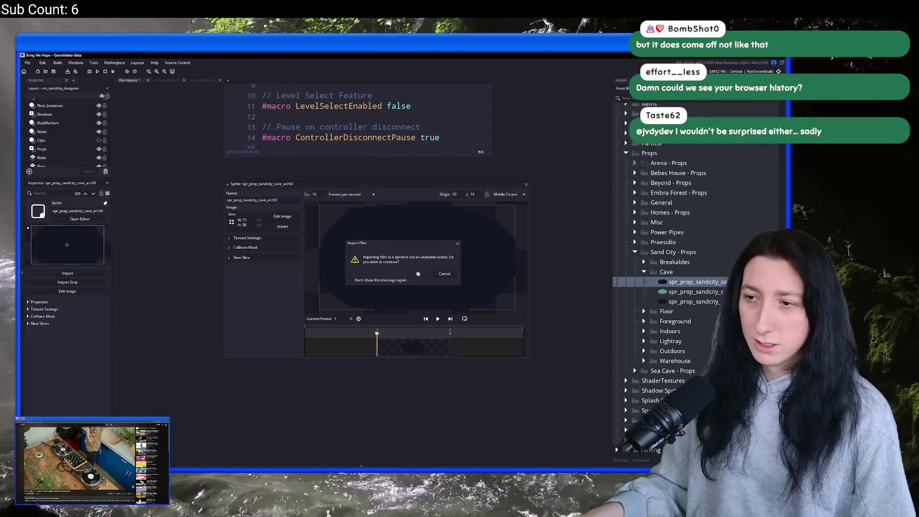
pyautogui.click(417, 273)
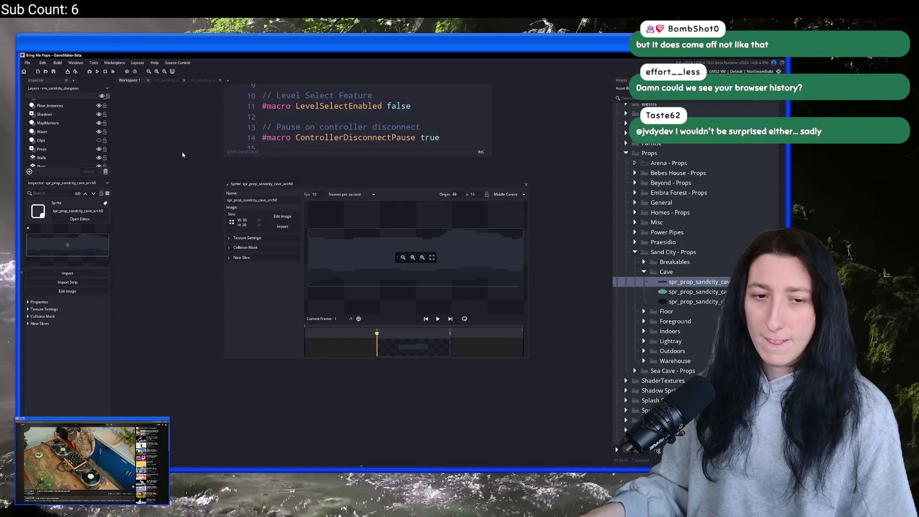
pyautogui.scroll(1, 179, 111)
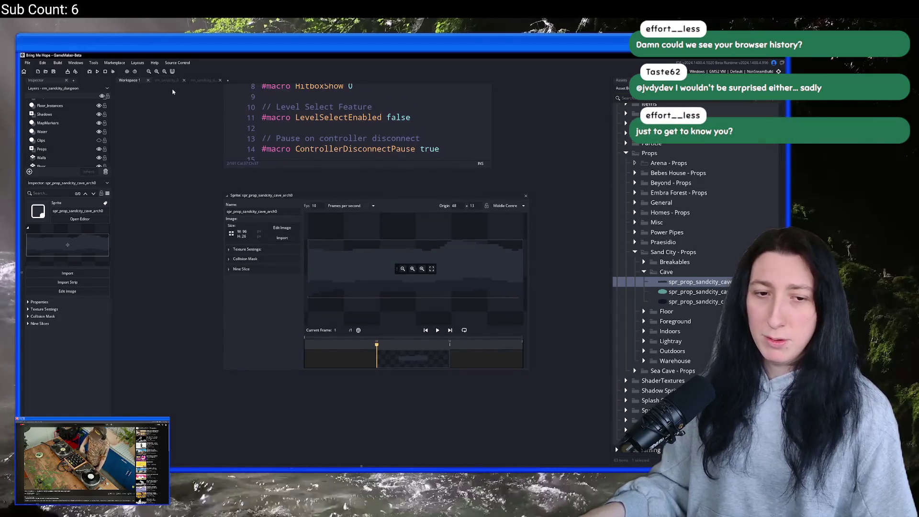
pyautogui.click(173, 81)
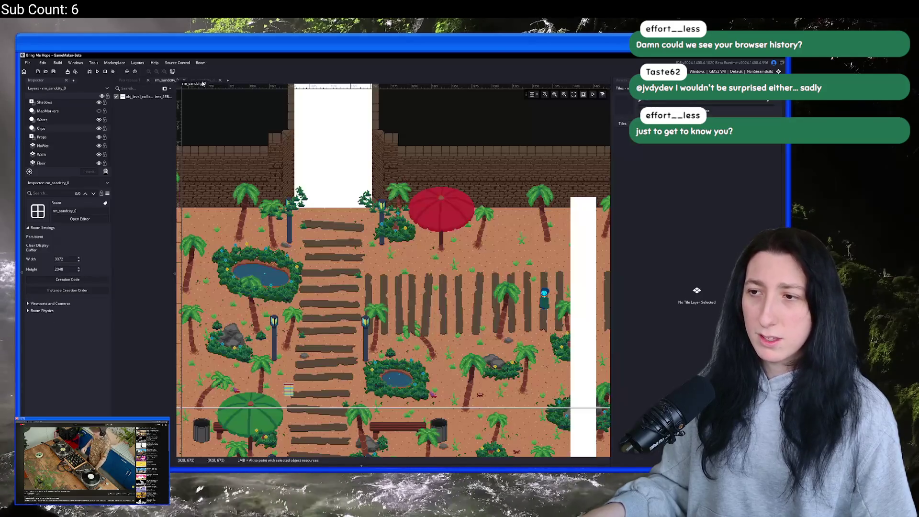
# Search 'arc', duplicate obj_prop_sandcity_arch0_h and name the copy obj_prop_sandcity_cave_arch0_h.
pyautogui.click(208, 81)
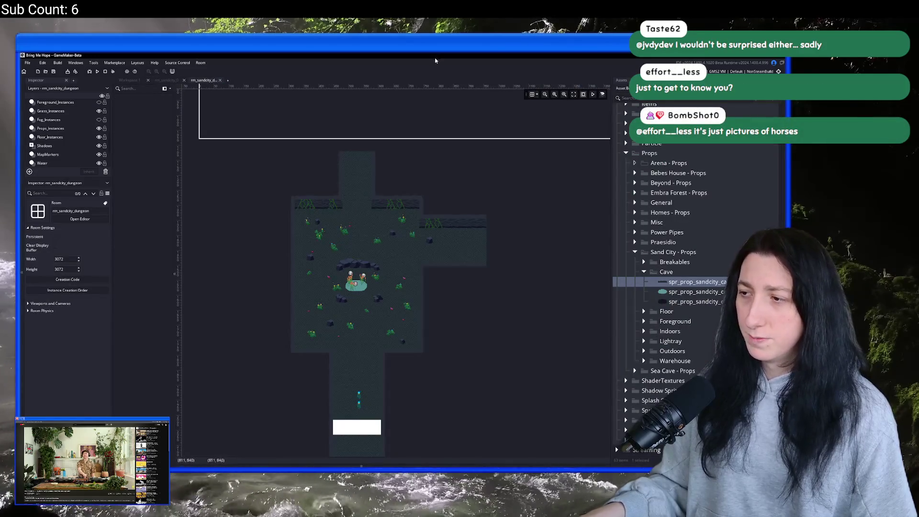
pyautogui.click(702, 282)
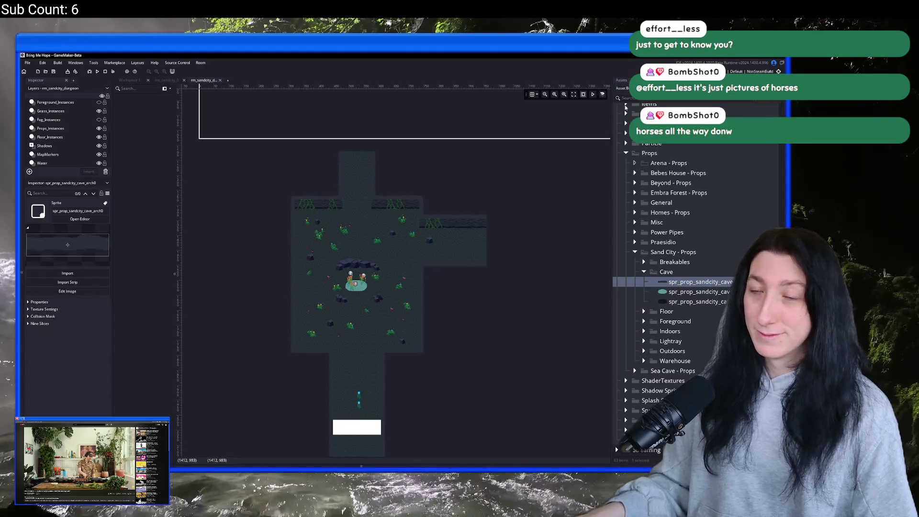
pyautogui.click(622, 98)
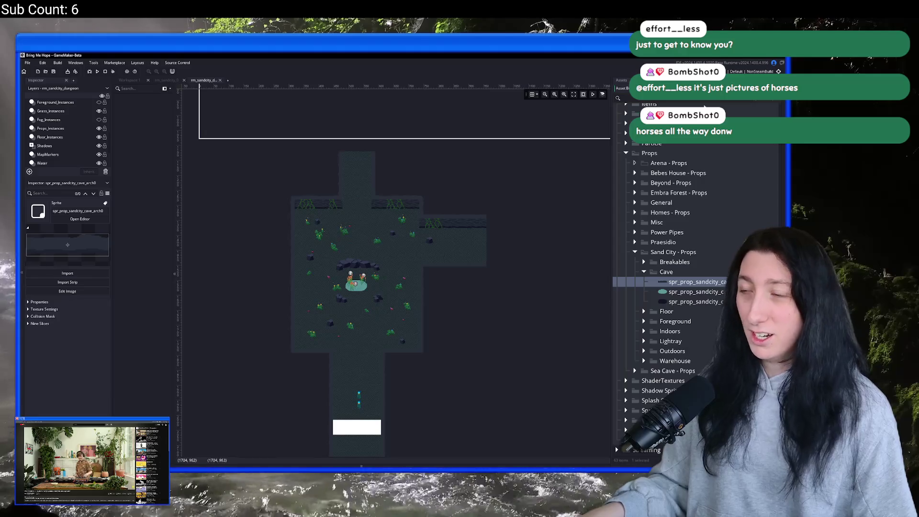
pyautogui.scroll(4, 434, 210)
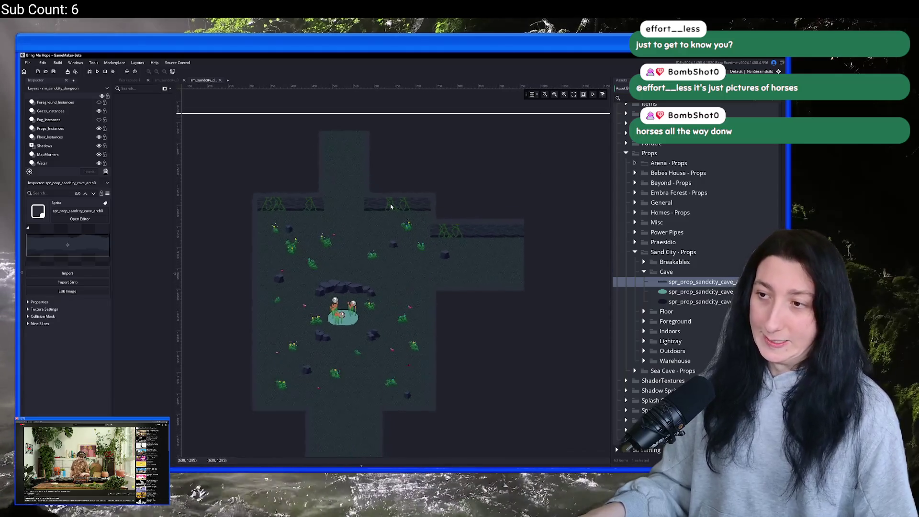
pyautogui.write('arc')
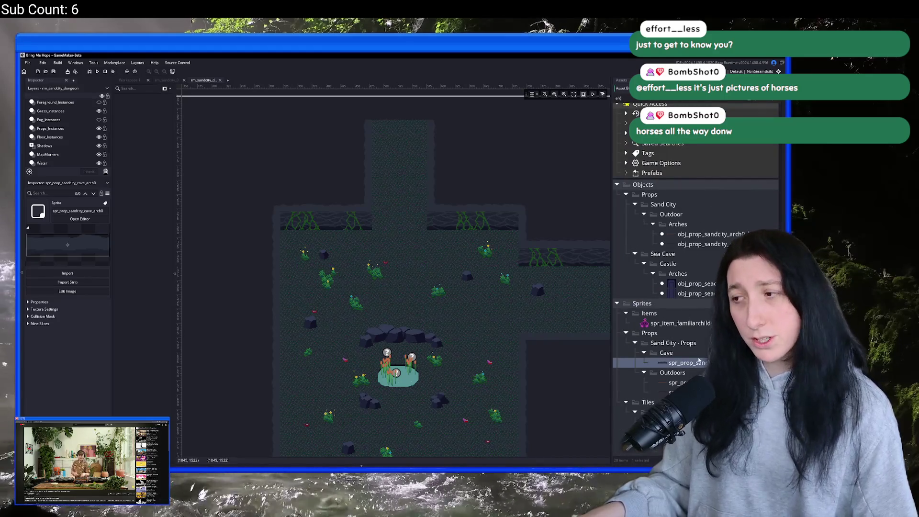
pyautogui.click(708, 234)
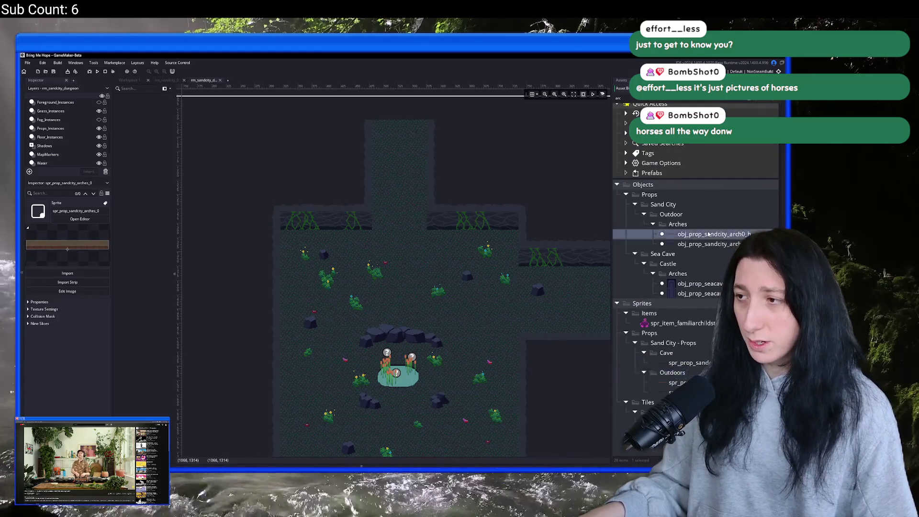
pyautogui.hotkey('ctrl', 'd')
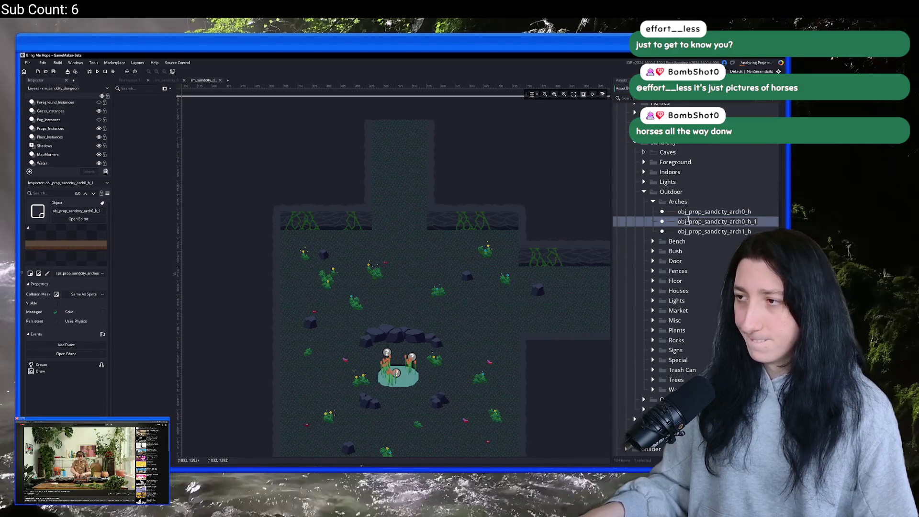
pyautogui.write('obj_prop_sandcity_cave_')
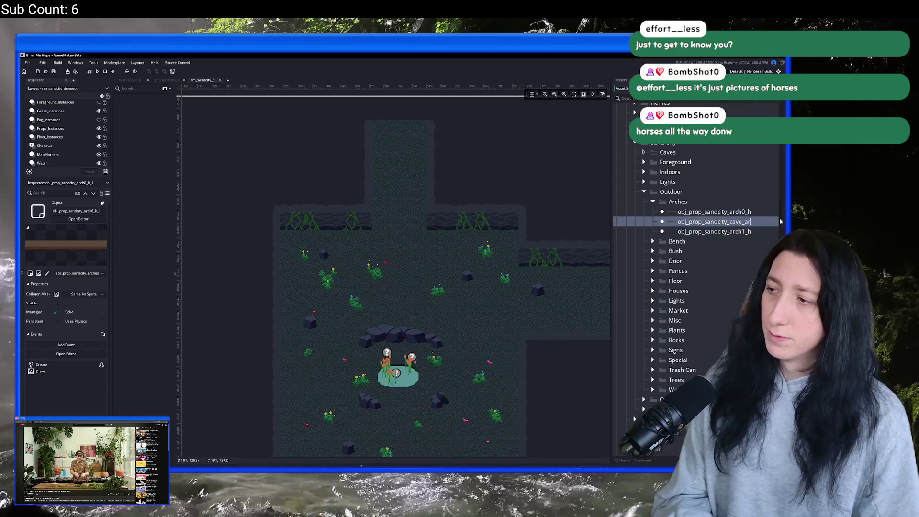
pyautogui.press('Return')
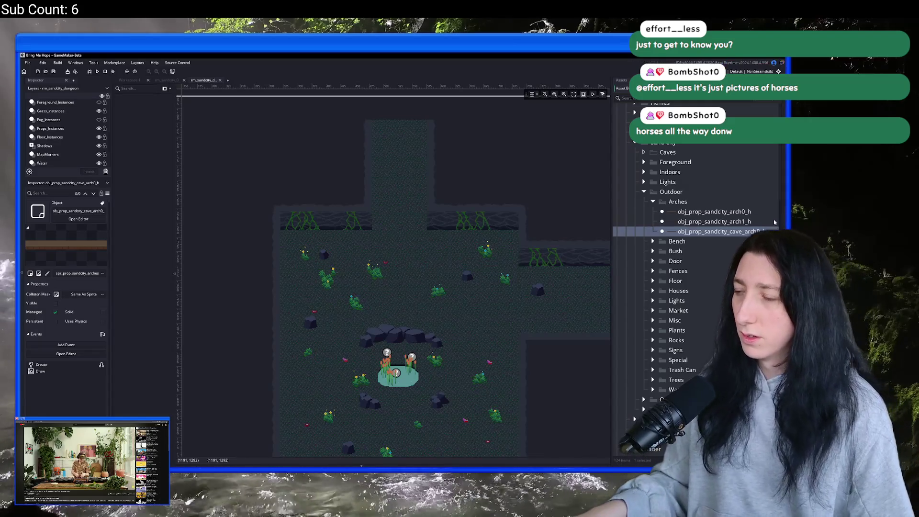
pyautogui.doubleClick(731, 232)
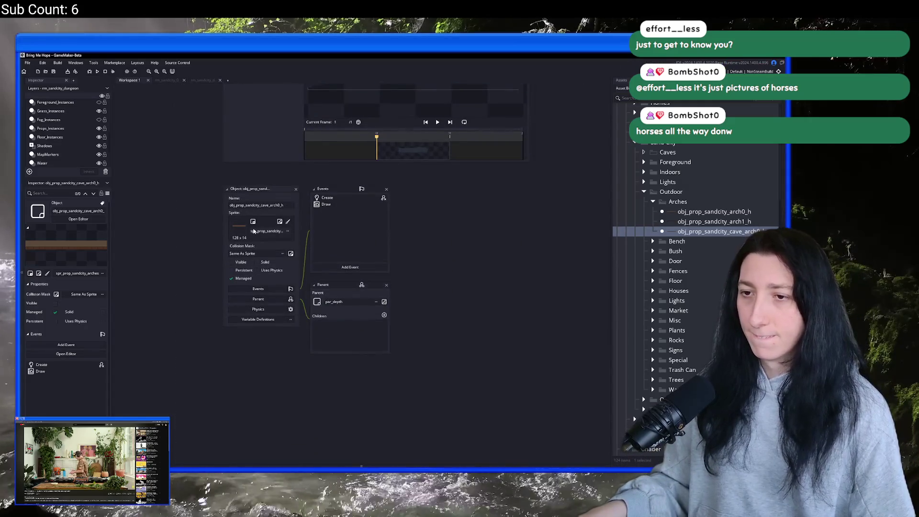
# Assign spr_prop_sandcity_cave_arch0 as the cave arch object's sprite and view its Create event.
pyautogui.click(253, 231)
pyautogui.click(295, 243)
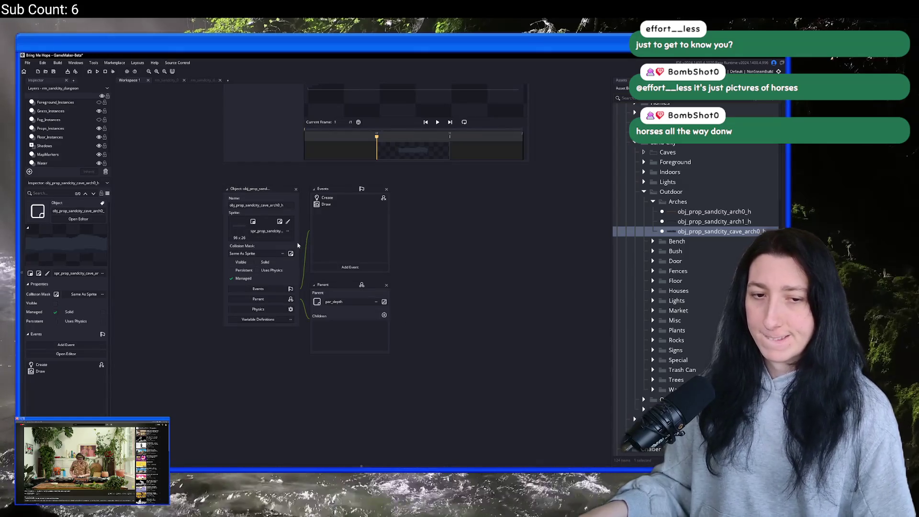
pyautogui.click(354, 205)
pyautogui.click(362, 197)
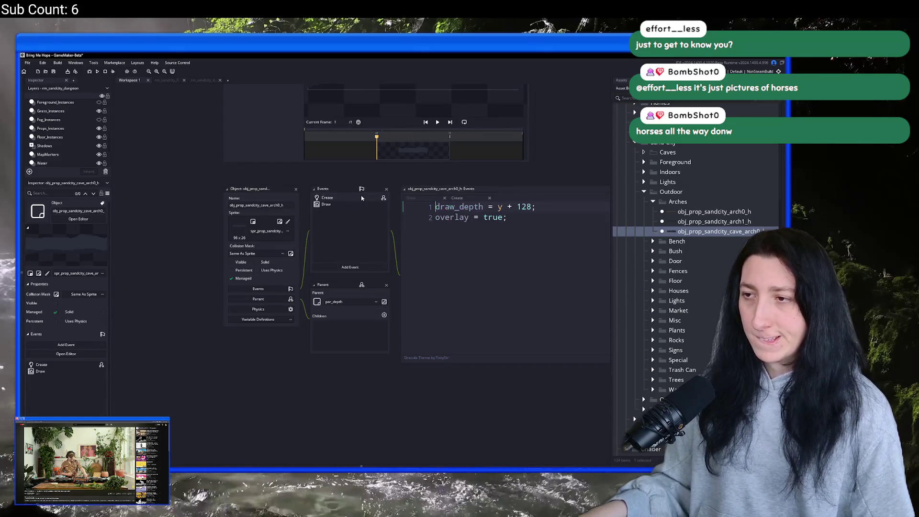
# In rm_sandcity_dungeon, place a cave arch on Props_Instances at the upper corridor opening.
pyautogui.click(181, 78)
pyautogui.click(203, 80)
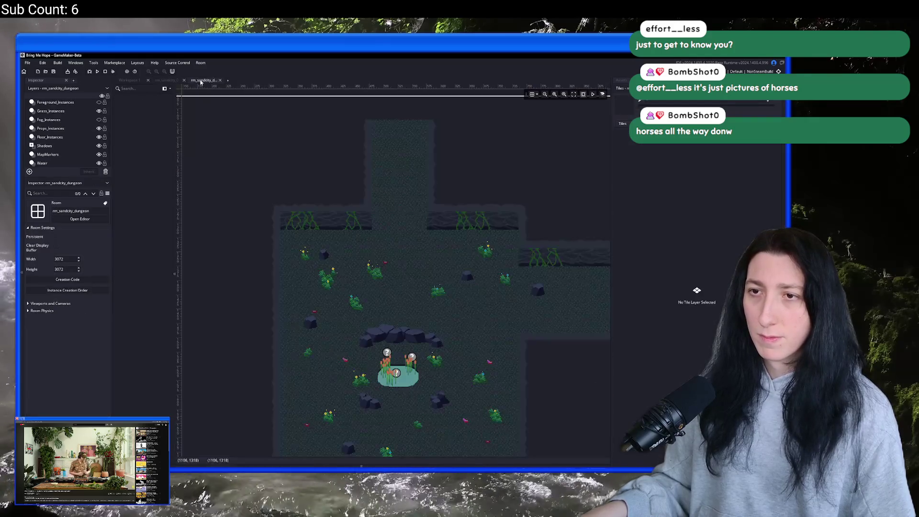
pyautogui.scroll(5, 337, 205)
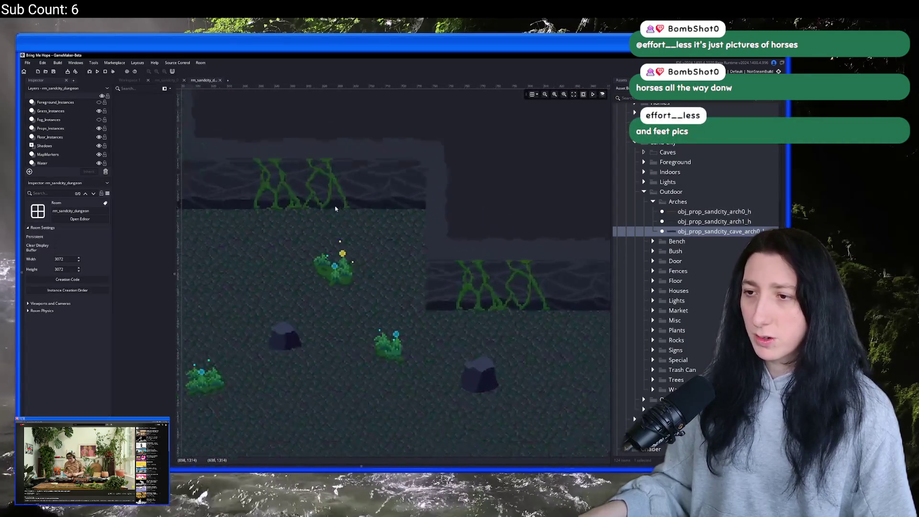
pyautogui.moveTo(309, 163); pyautogui.dragTo(384, 220)
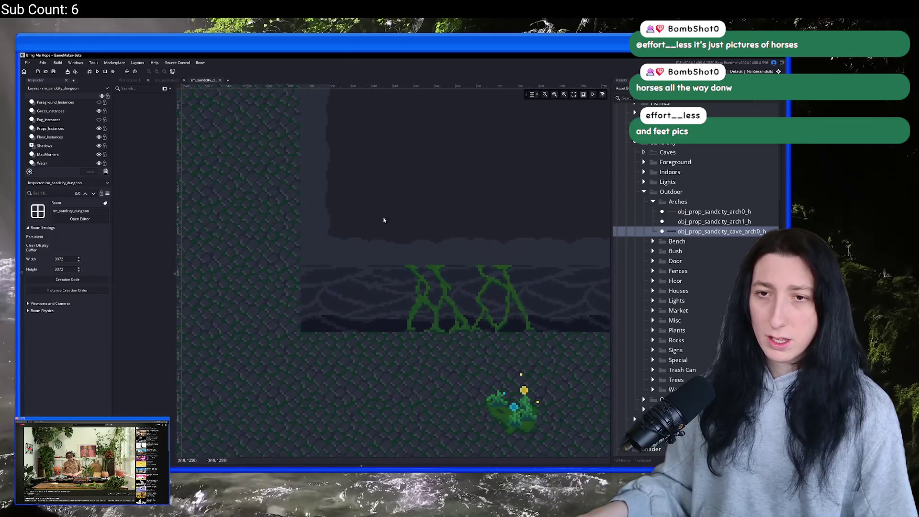
pyautogui.click(93, 131)
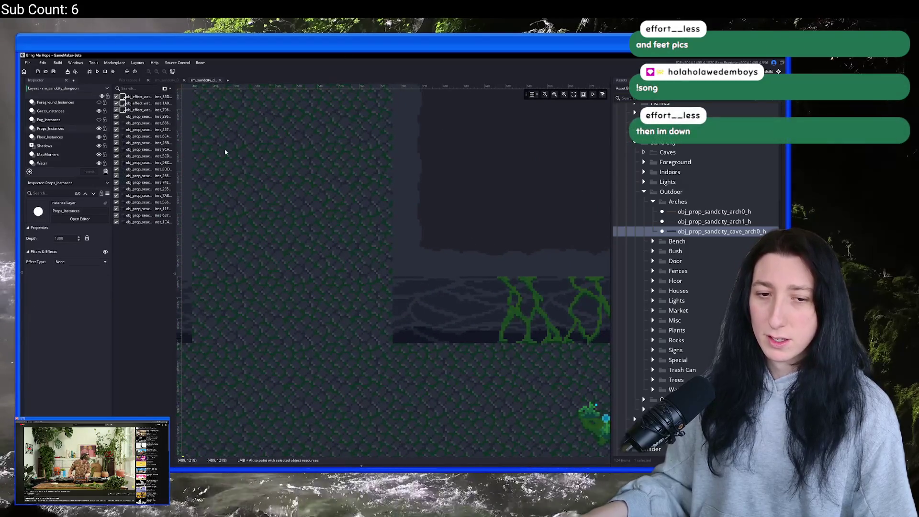
pyautogui.moveTo(231, 146); pyautogui.dragTo(336, 166)
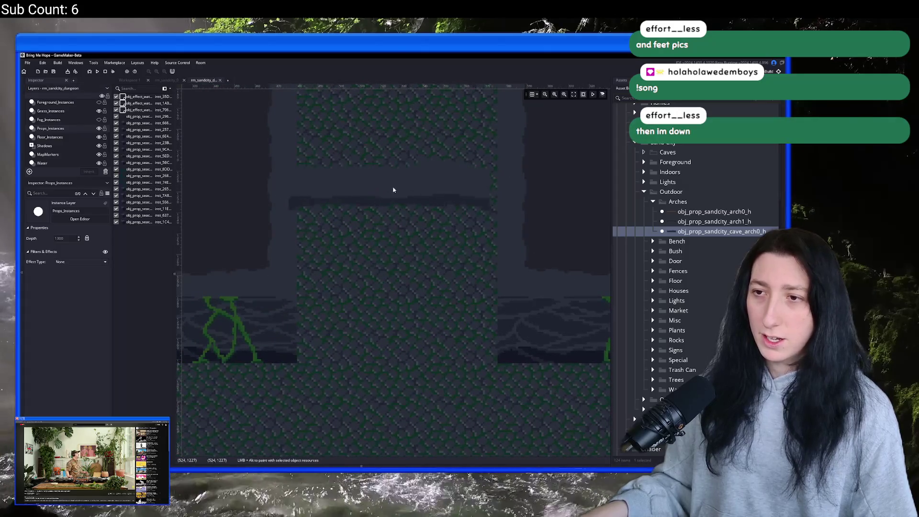
pyautogui.keyDown('alt'); pyautogui.click(398, 186); pyautogui.keyUp('alt')
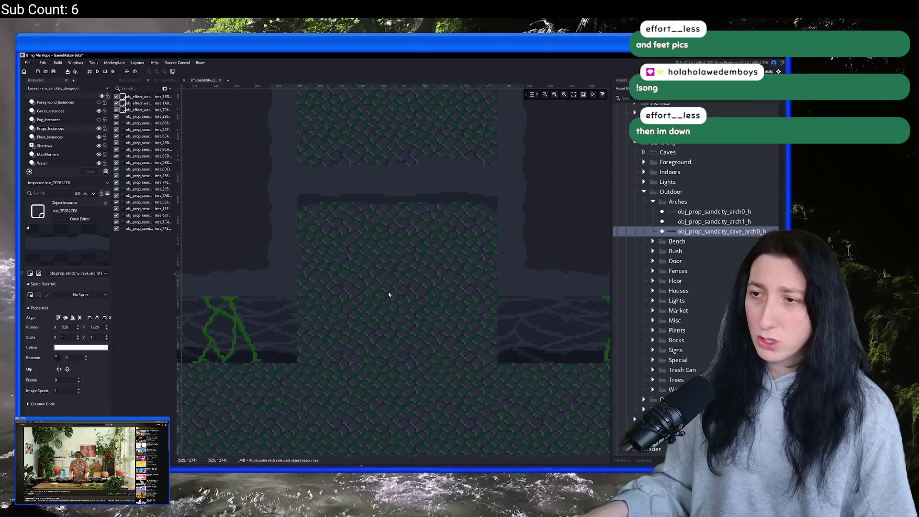
pyautogui.scroll(-3, 387, 294)
pyautogui.scroll(5, 363, 246)
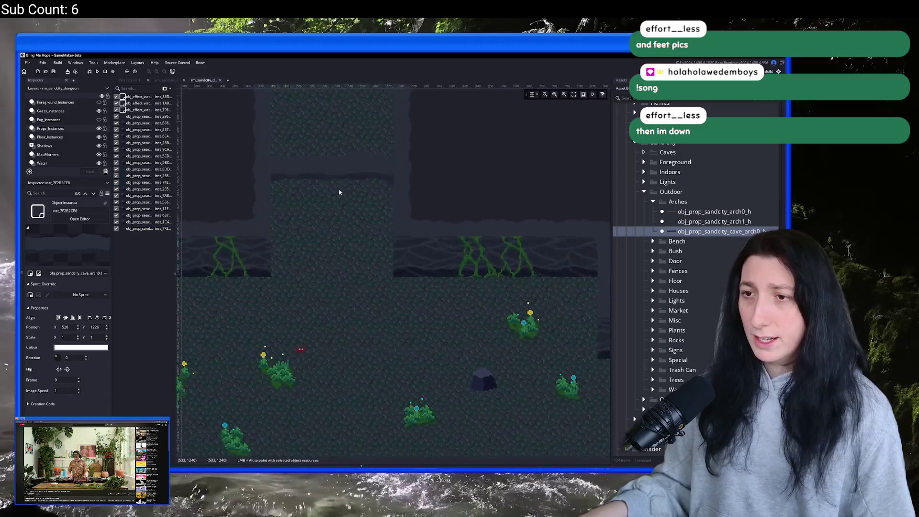
# Move the cave arch into its final spot at 528, 1233 and run the game with F5.
pyautogui.moveTo(383, 194); pyautogui.dragTo(380, 312)
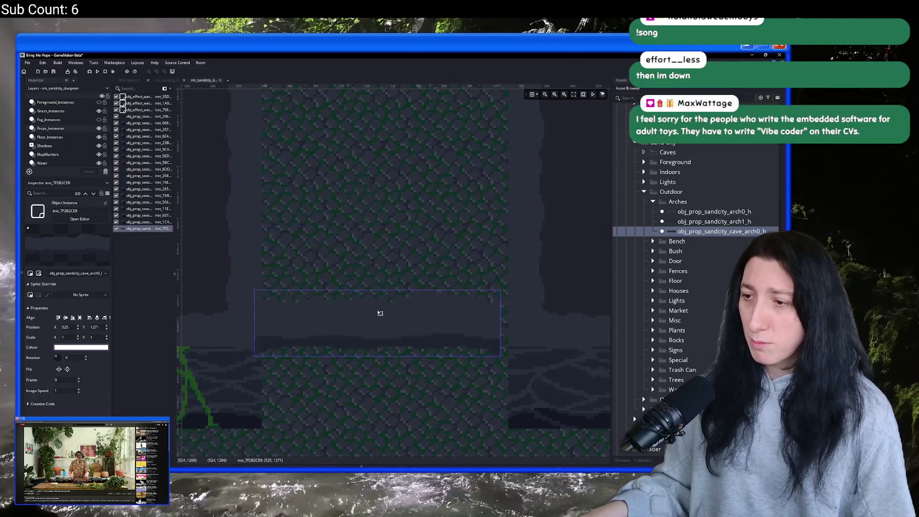
pyautogui.scroll(3, 389, 311)
pyautogui.moveTo(517, 313)
pyautogui.mouseDown()
pyautogui.moveTo(447, 287)
pyautogui.moveTo(448, 262)
pyautogui.mouseUp()
pyautogui.scroll(-4, 440, 349)
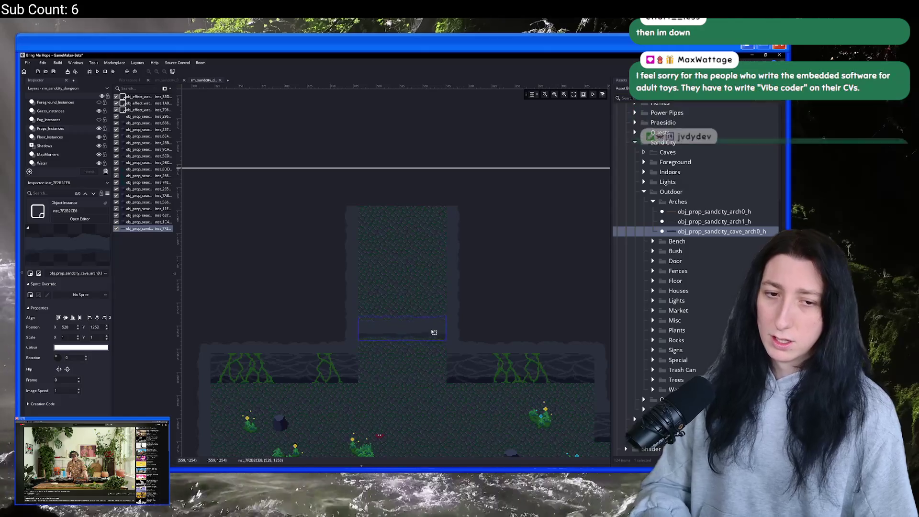
pyautogui.moveTo(434, 332); pyautogui.dragTo(434, 320)
pyautogui.click(440, 370)
pyautogui.press('F5')
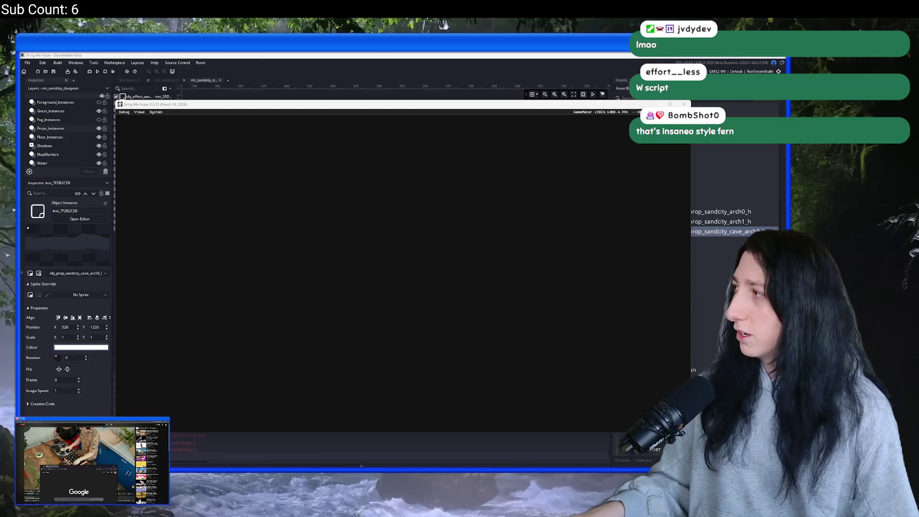
# Move Firefox to the main screen, scroll through its recently visited pages list, then close it.
pyautogui.moveTo(335, 53); pyautogui.dragTo(364, 54)
pyautogui.click(779, 70)
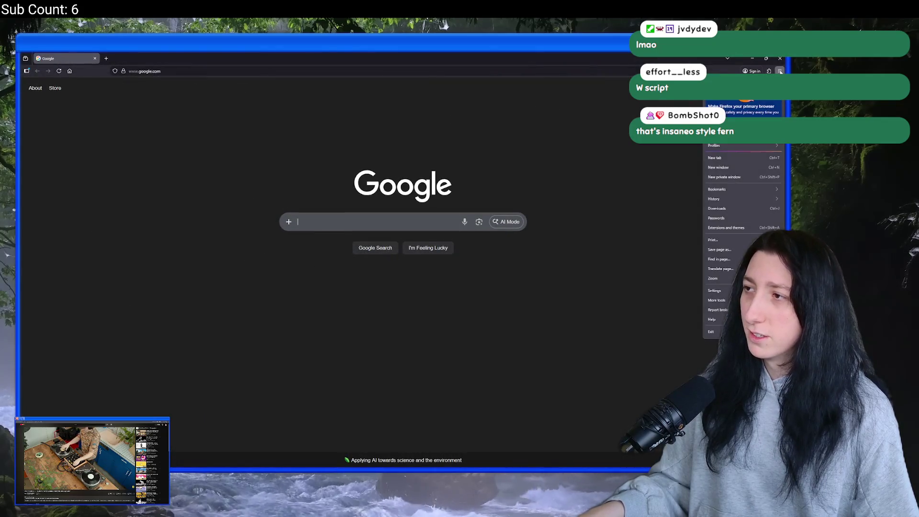
pyautogui.moveTo(734, 201)
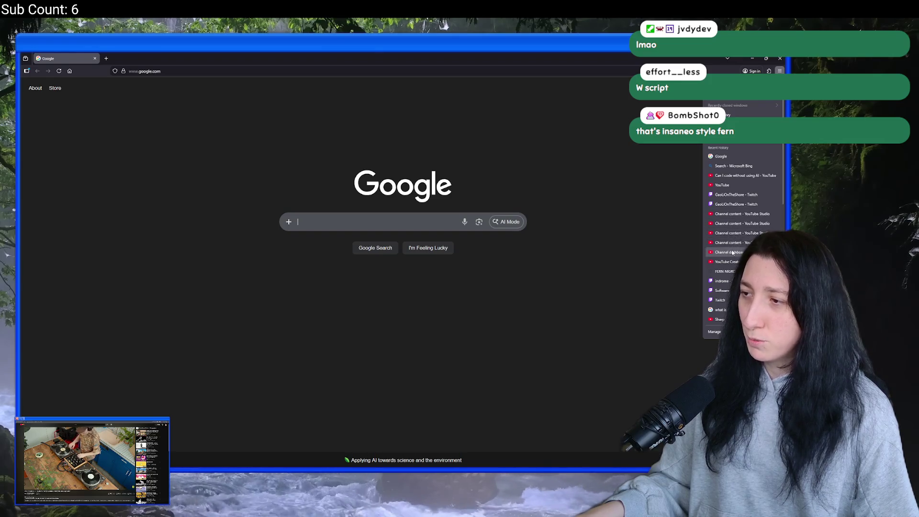
pyautogui.scroll(-3, 733, 240)
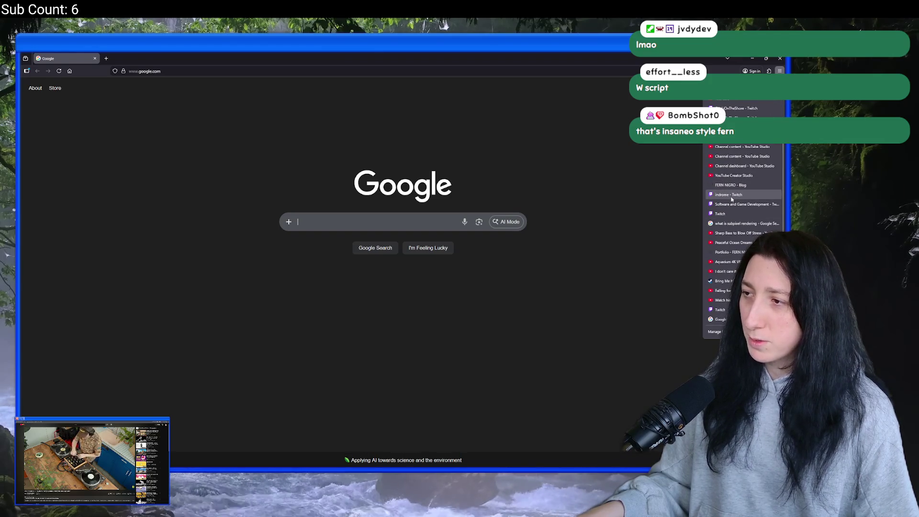
pyautogui.scroll(-1, 731, 198)
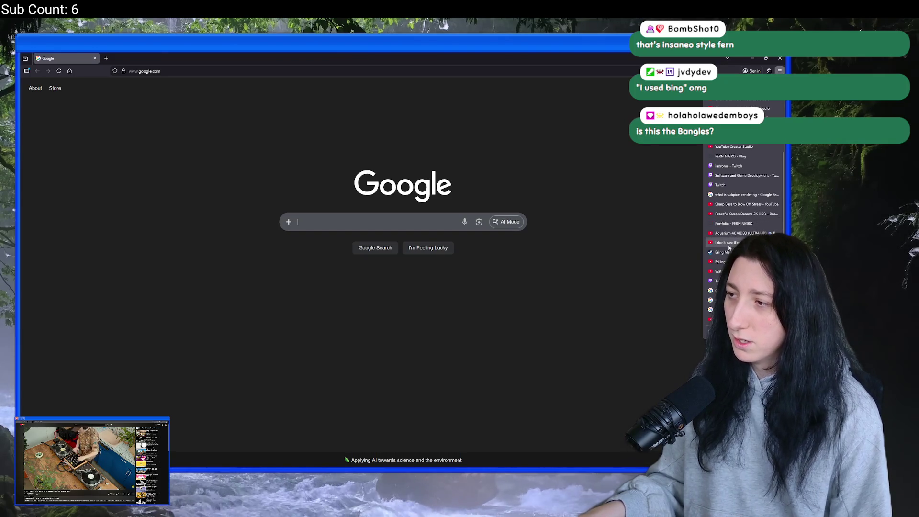
pyautogui.scroll(-3, 728, 247)
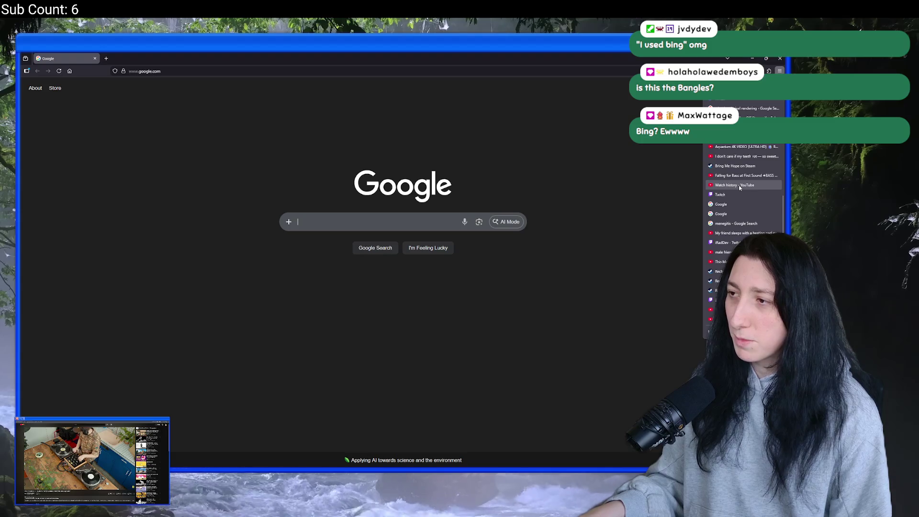
pyautogui.scroll(-1, 727, 215)
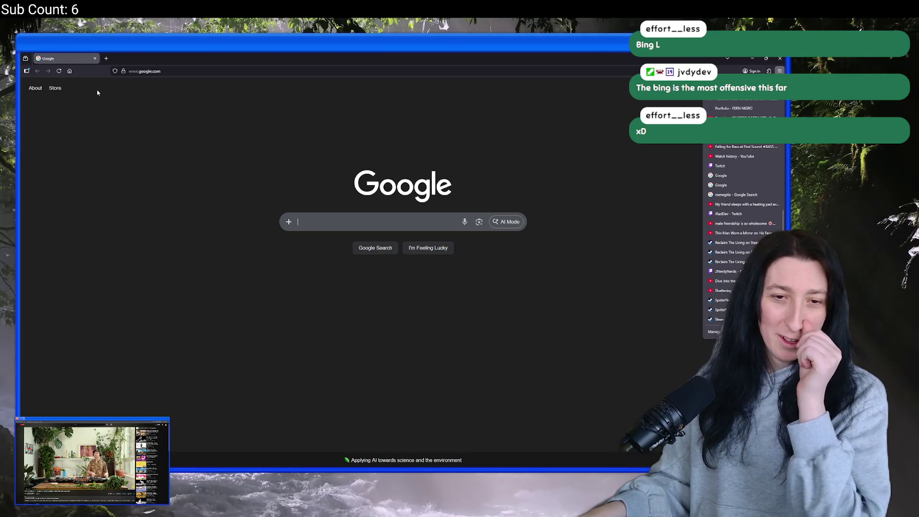
pyautogui.click(166, 238)
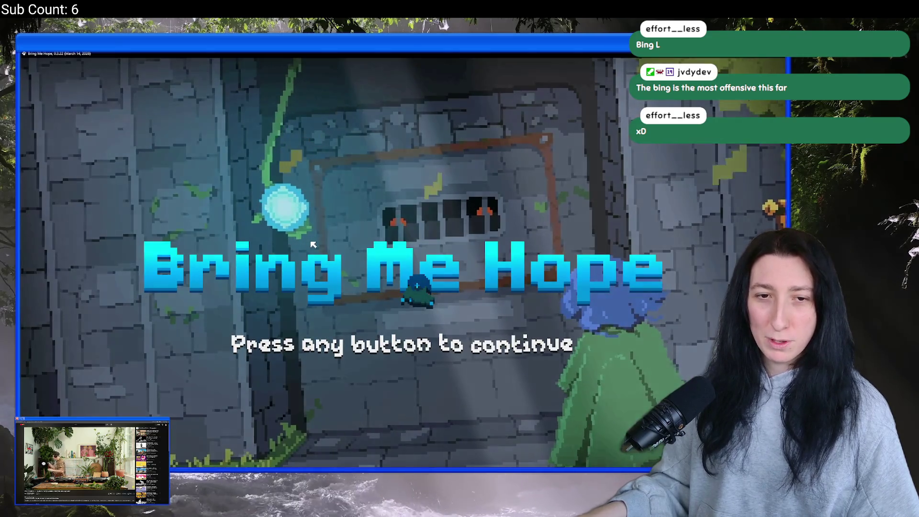
# Close the running game, switch the build configuration to DebugBuild, and stop the build.
pyautogui.click(312, 61)
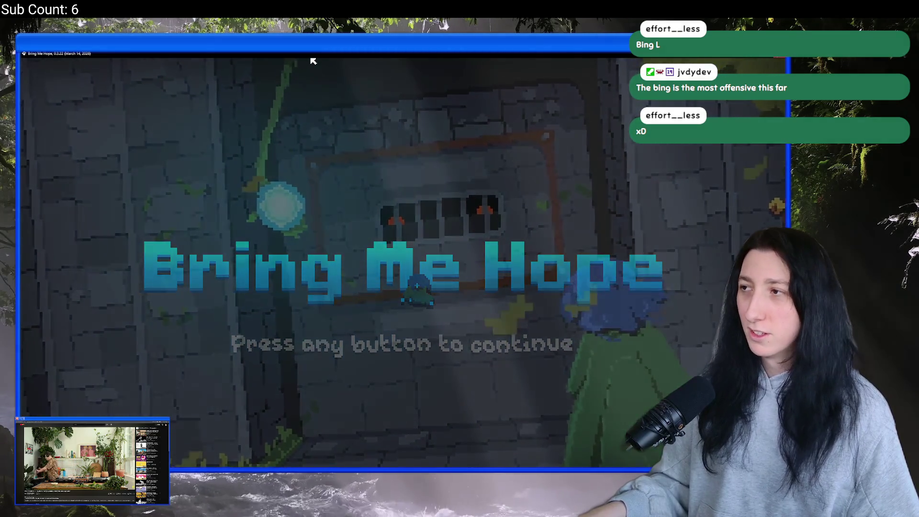
pyautogui.click(747, 71)
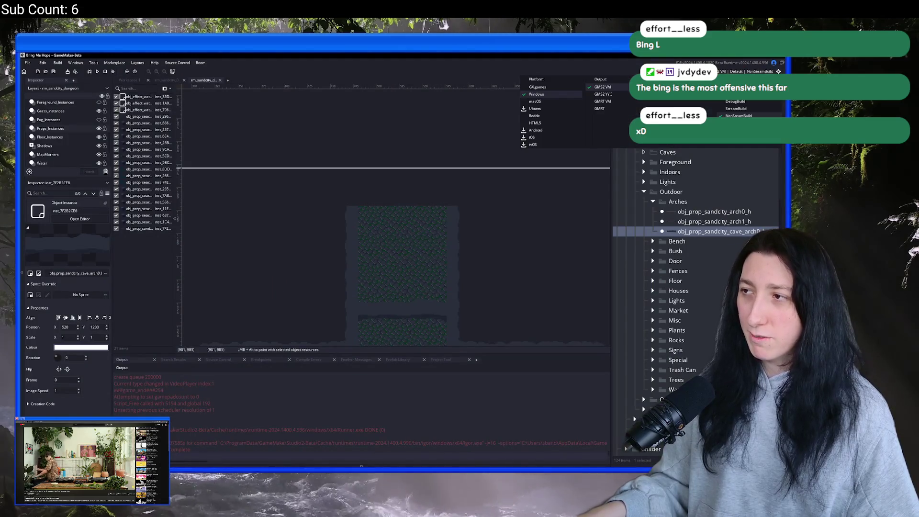
pyautogui.click(735, 101)
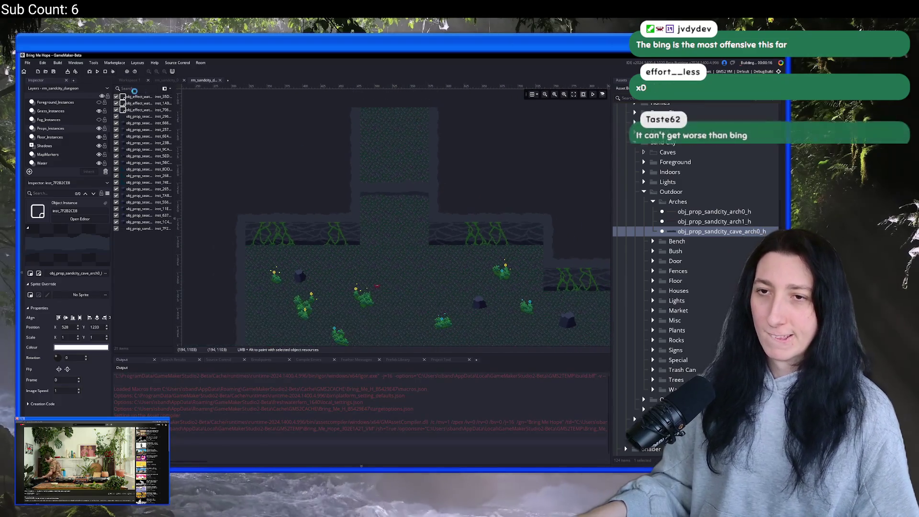
pyautogui.click(109, 71)
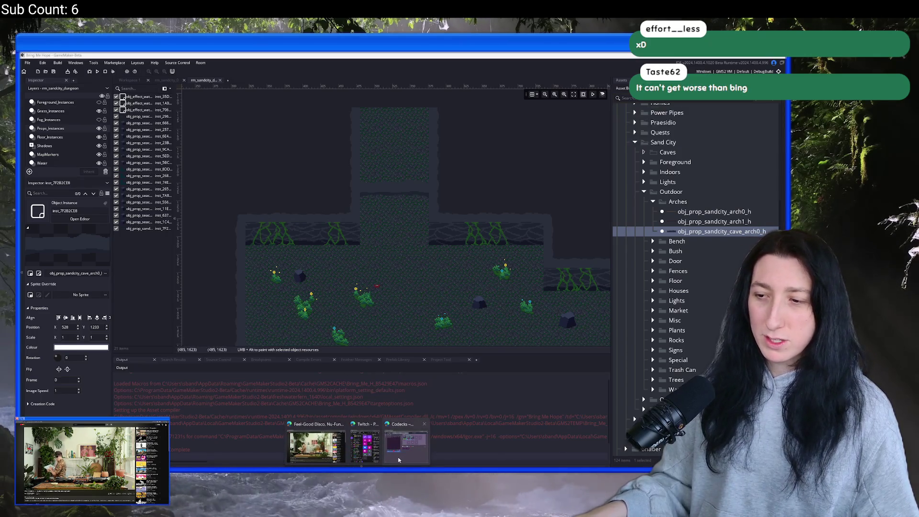
# Hide the Codecks browser window, then bring Edge's Codecks window back and open its menu.
pyautogui.click(398, 460)
pyautogui.click(548, 74)
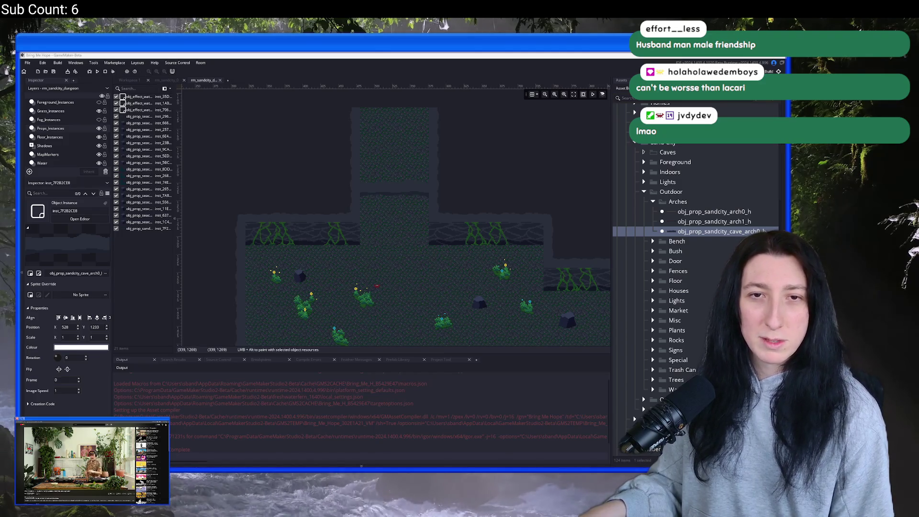
pyautogui.hotkey('alt', 'Tab')
pyautogui.click(496, 108)
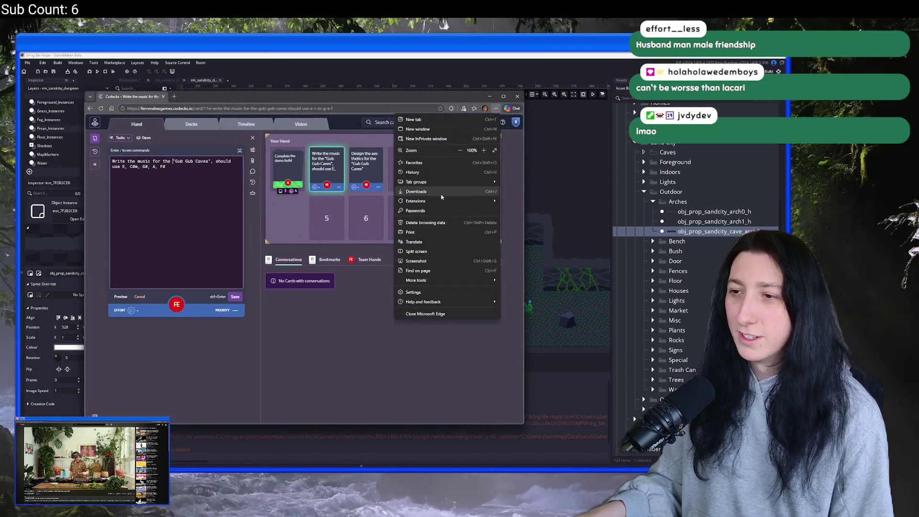
# Scroll through Edge's browsing history, then close the Codecks window to return to the cave room.
pyautogui.click(448, 172)
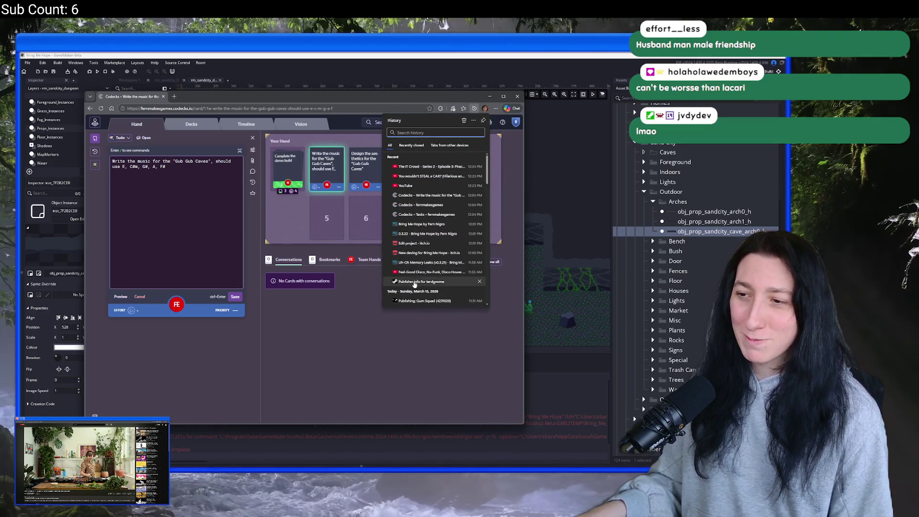
pyautogui.scroll(-5, 414, 283)
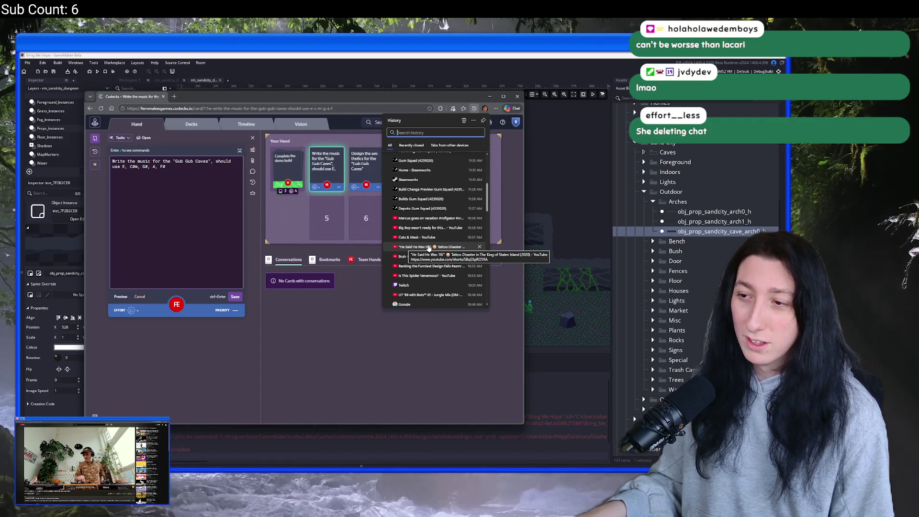
pyautogui.scroll(-1, 428, 259)
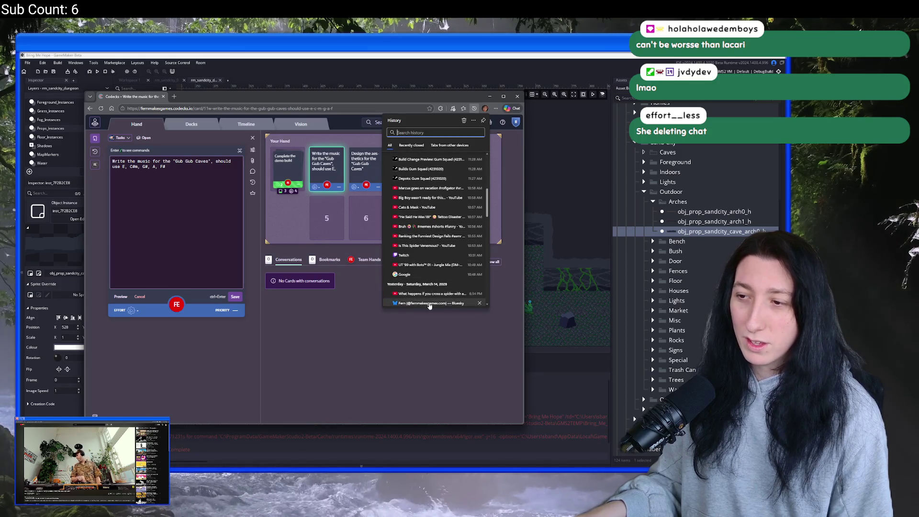
pyautogui.scroll(-1, 429, 306)
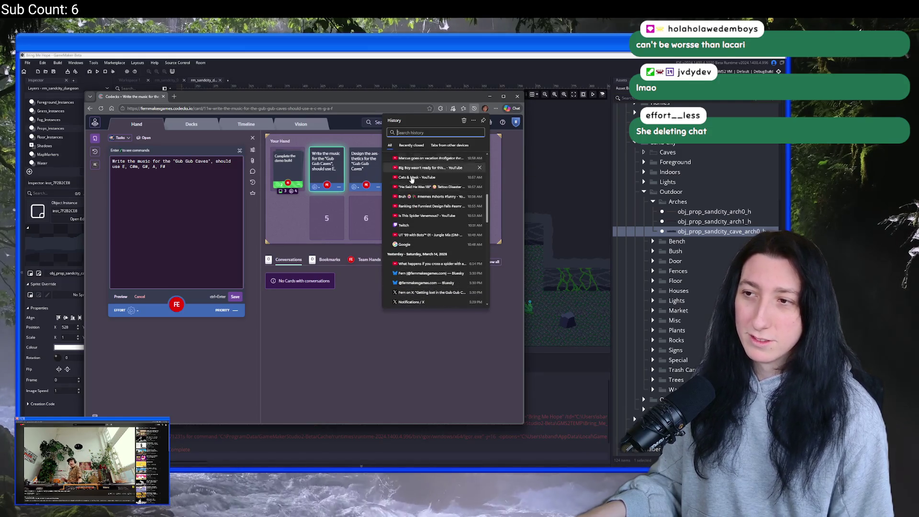
pyautogui.scroll(10, 411, 179)
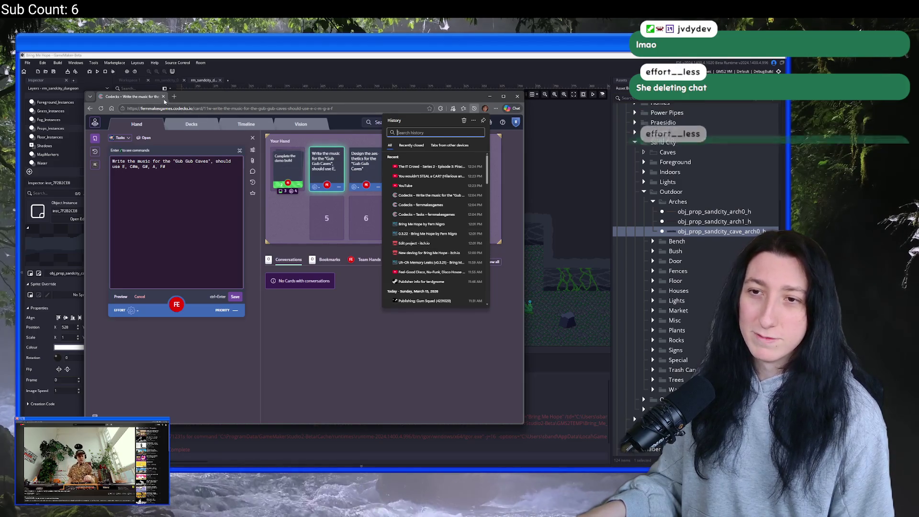
pyautogui.click(163, 97)
pyautogui.moveTo(434, 216); pyautogui.dragTo(401, 169)
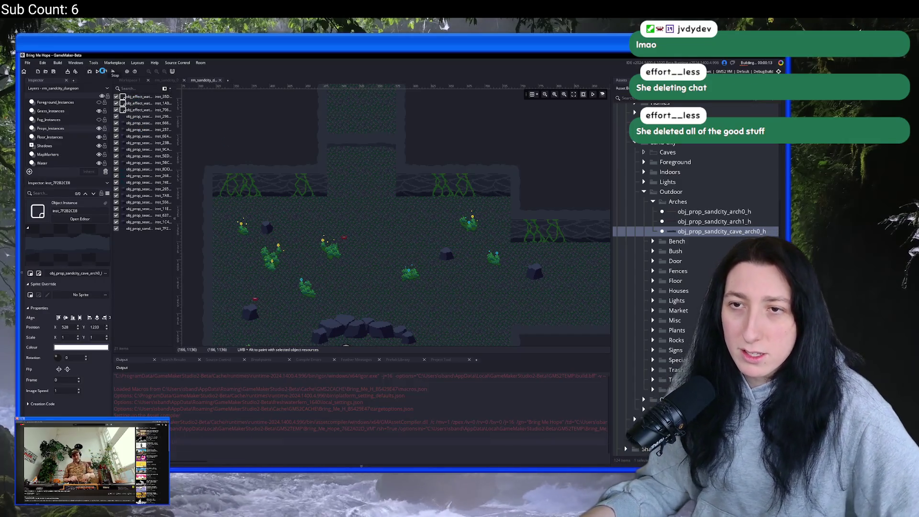
# Make the Lights layer visible so the ambient glows appear, select a light, then switch to Bing.
pyautogui.scroll(3, 71, 137)
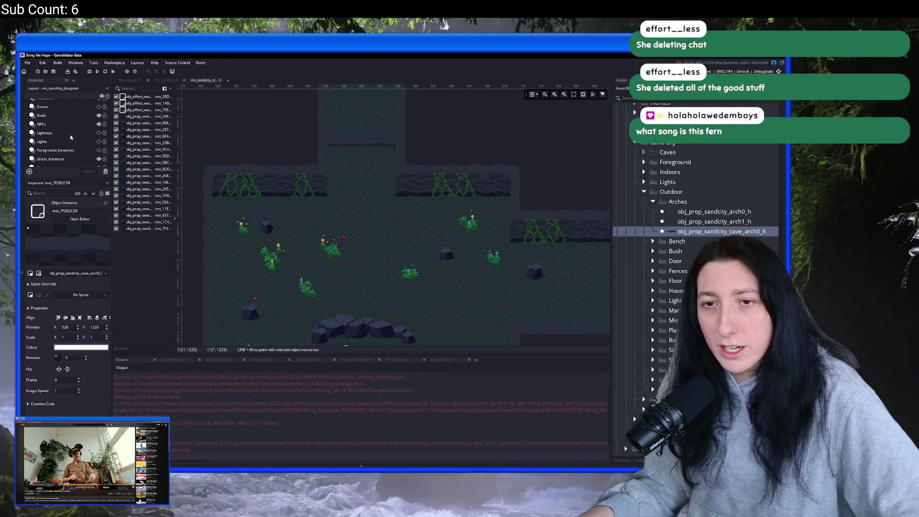
pyautogui.click(38, 142)
pyautogui.click(100, 141)
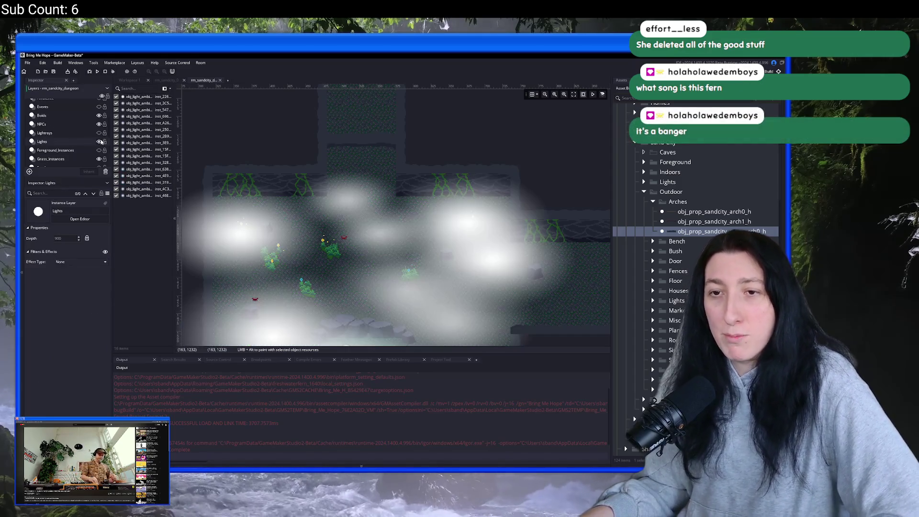
pyautogui.click(370, 182)
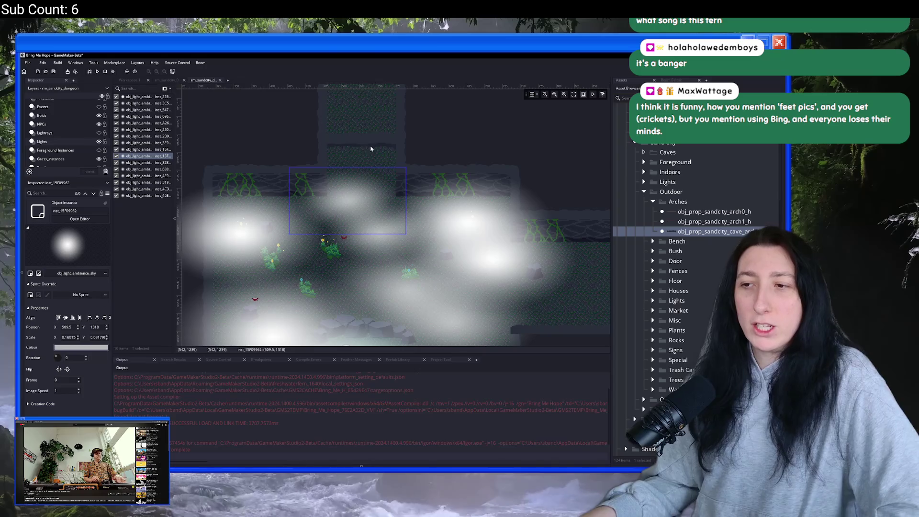
pyautogui.moveTo(337, 180)
pyautogui.mouseDown()
pyautogui.moveTo(322, 266)
pyautogui.moveTo(325, 242)
pyautogui.mouseUp()
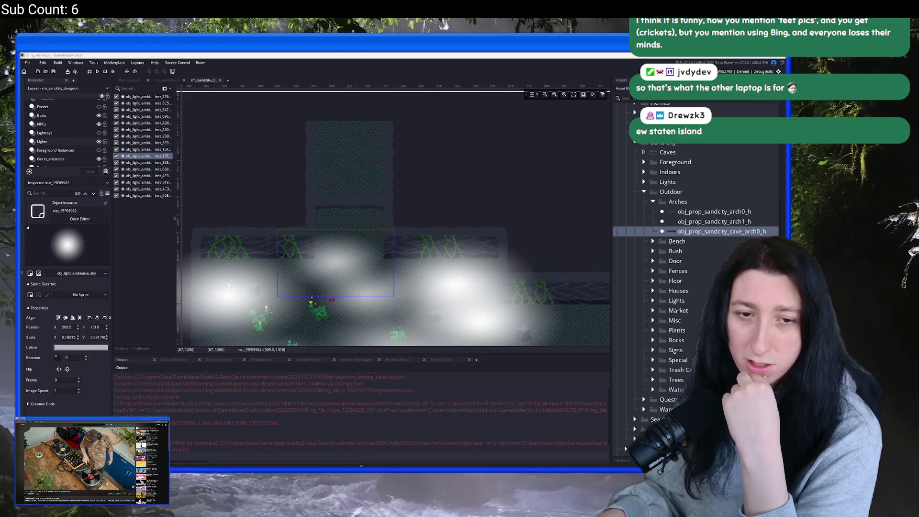
pyautogui.hotkey('alt', 'Tab')
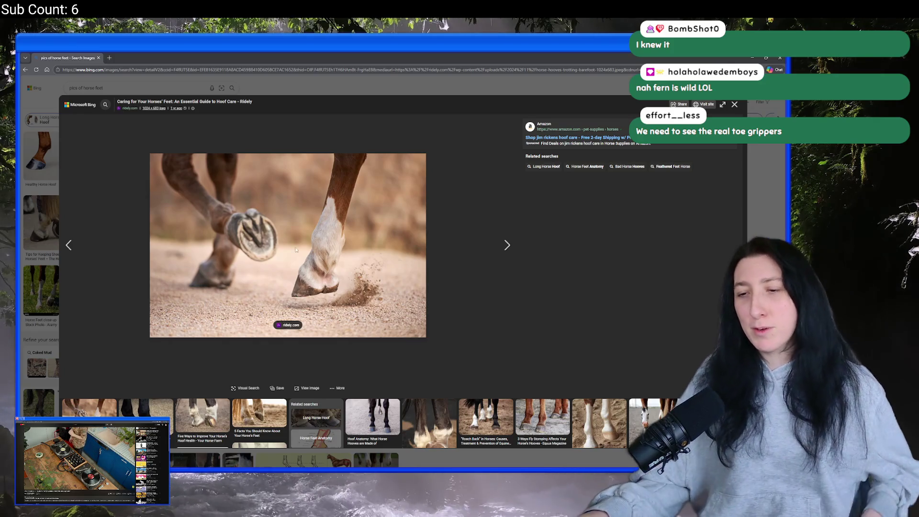
# Preview several horse-legs results, enlarge the Horse Feet Stock Photos image, then return to GameMaker.
pyautogui.click(52, 156)
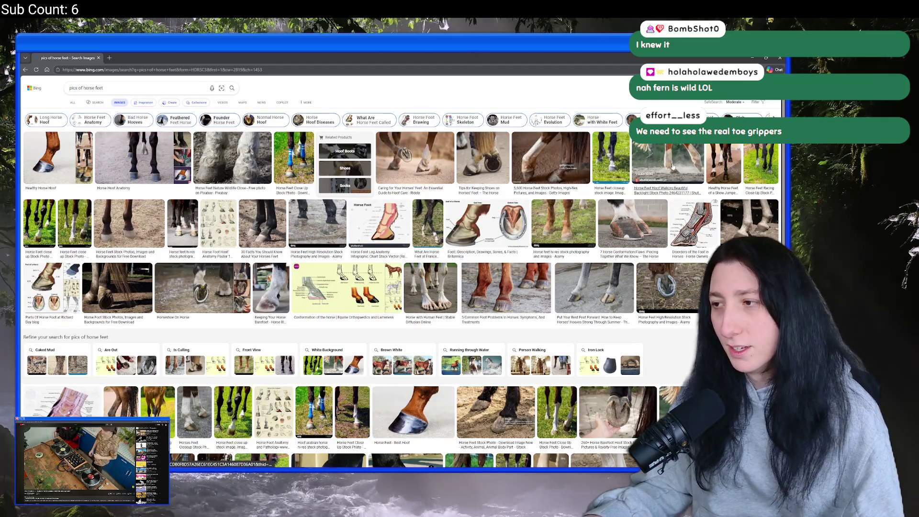
pyautogui.click(702, 165)
pyautogui.press('Escape')
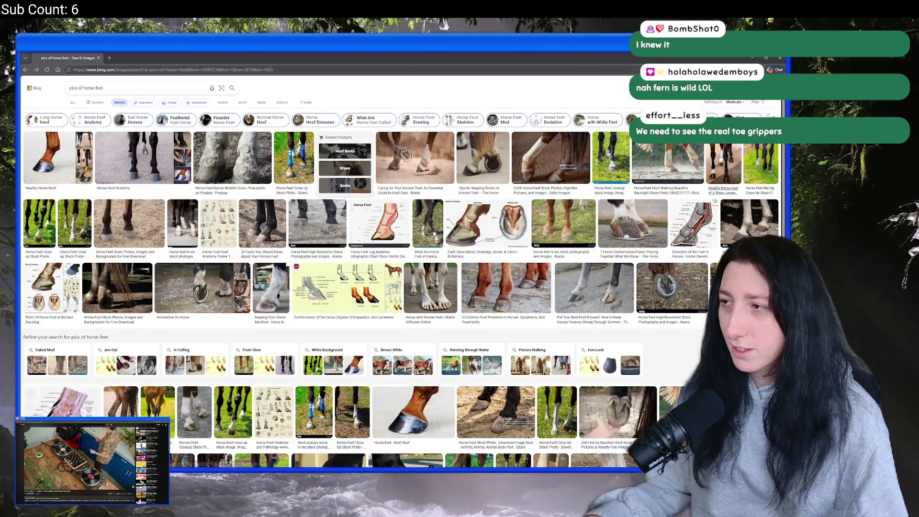
pyautogui.click(702, 165)
pyautogui.press('Escape')
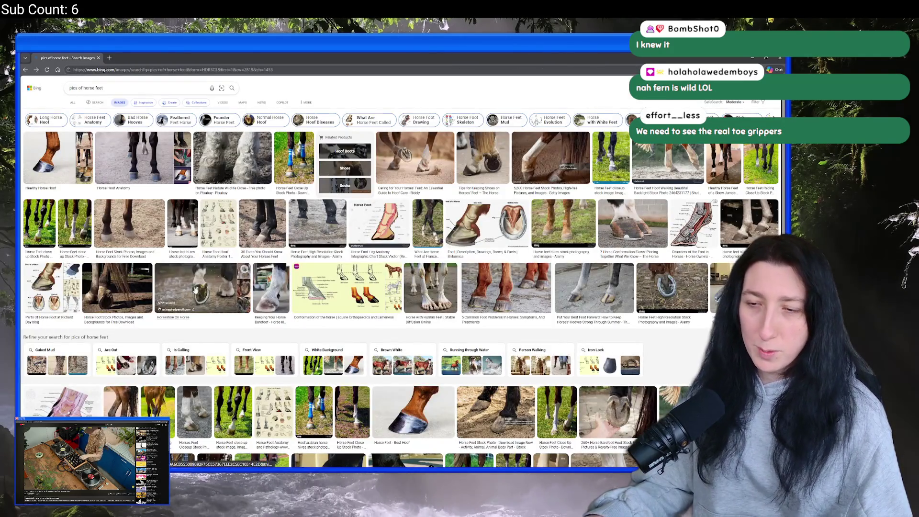
pyautogui.click(130, 224)
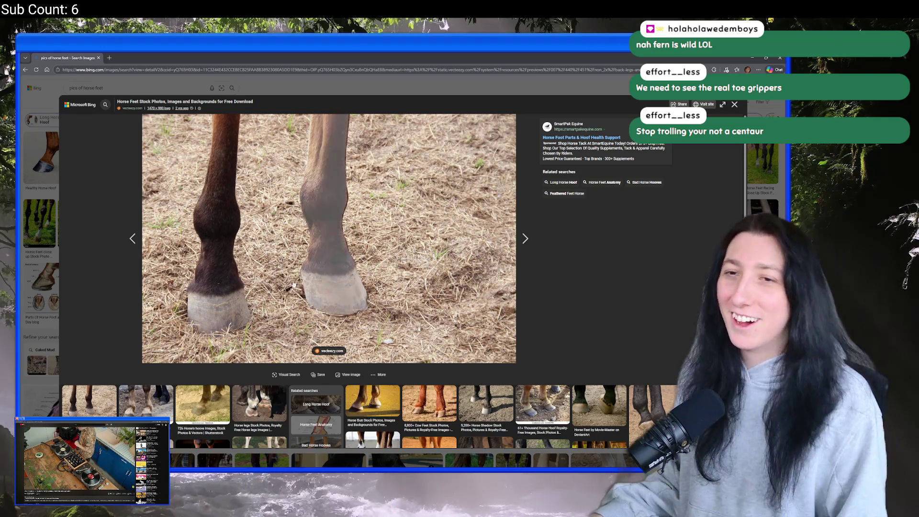
pyautogui.hotkey('alt', 'Tab')
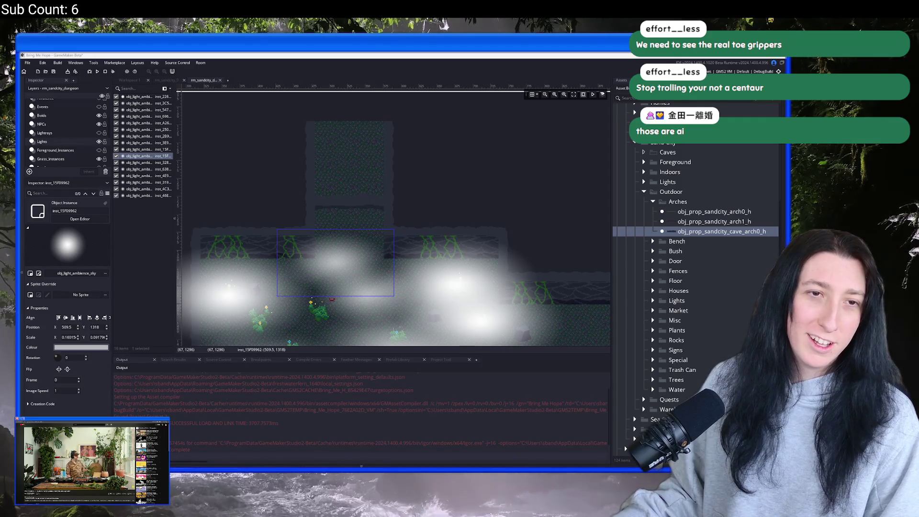
# Back in Bing, close the enlarged gorilla foot and preview a couple more gorilla feet photos.
pyautogui.hotkey('alt', 'Tab')
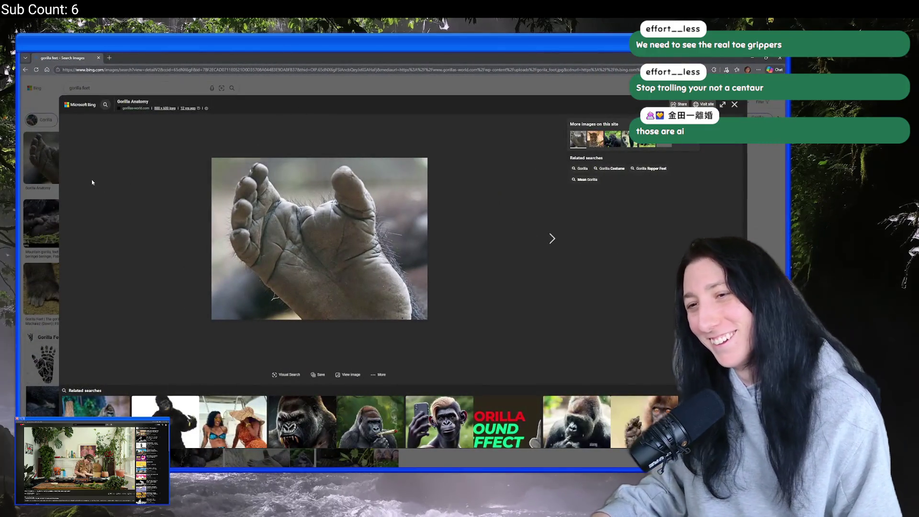
pyautogui.click(31, 164)
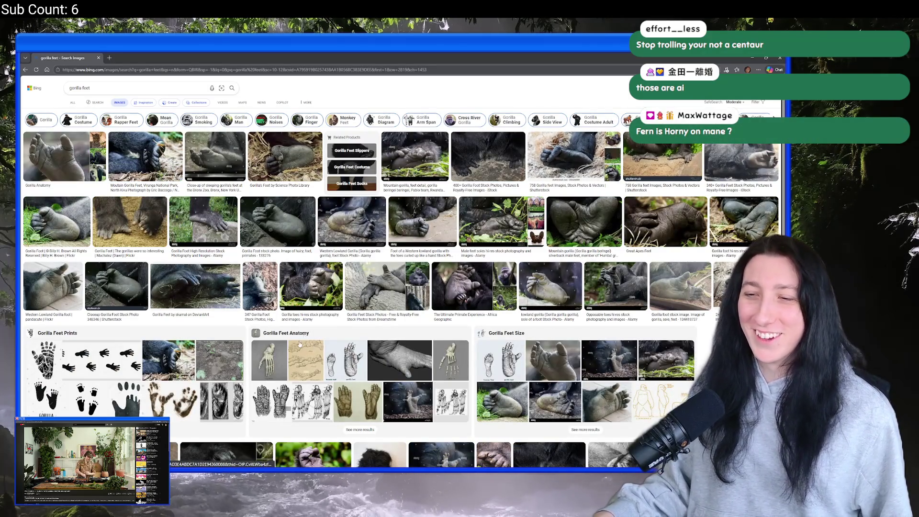
pyautogui.click(134, 230)
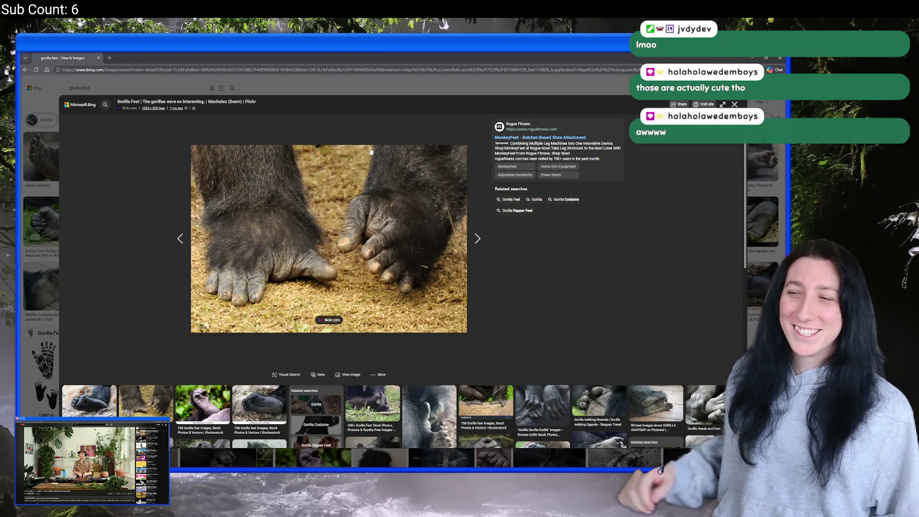
pyautogui.click(762, 235)
pyautogui.scroll(-5, 308, 225)
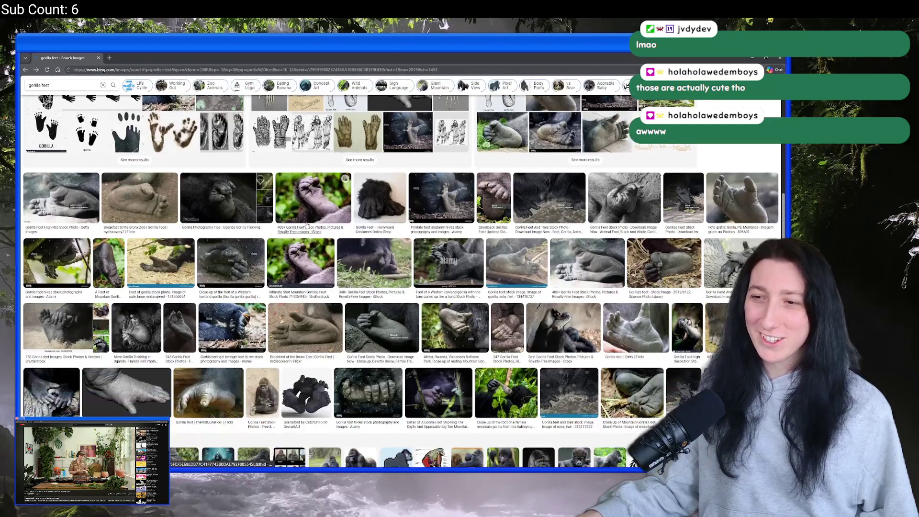
pyautogui.scroll(-2, 308, 225)
pyautogui.click(208, 308)
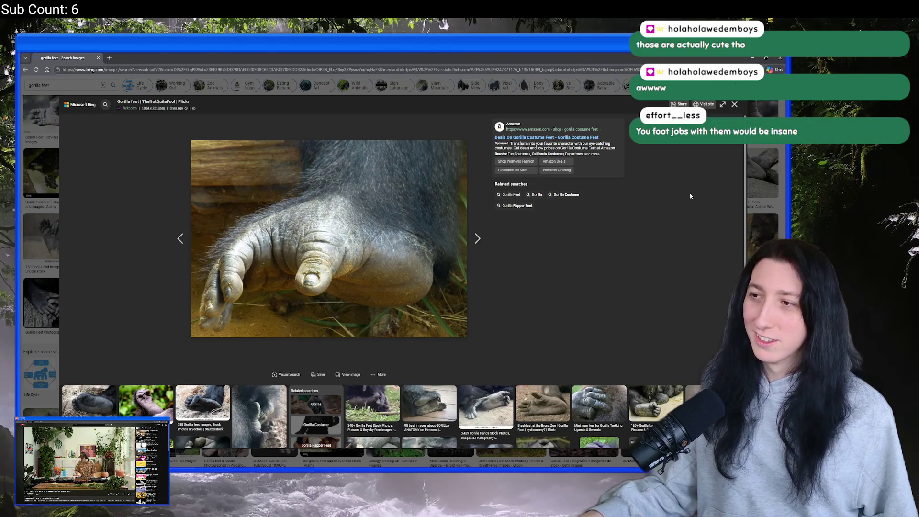
pyautogui.press('Escape')
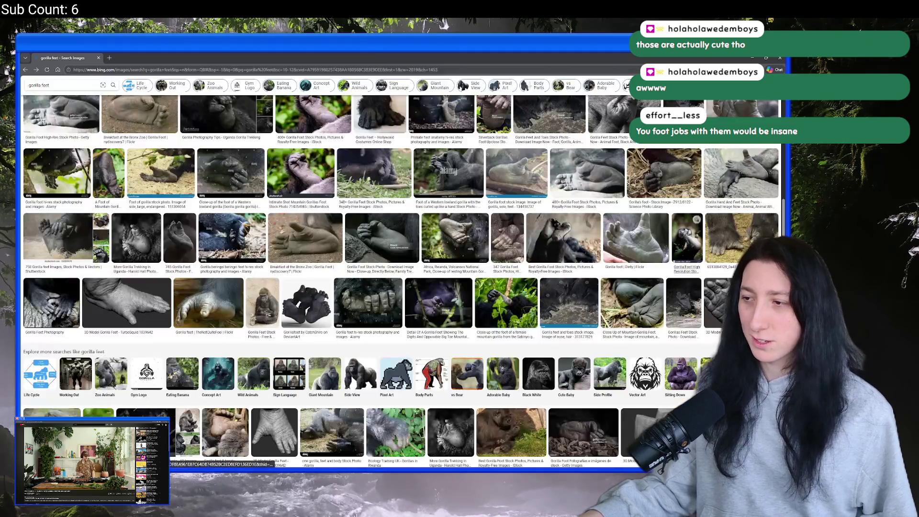
# Preview the 3D model, Tag Sale Tastes and Western Lowland Gorilla foot images further down.
pyautogui.scroll(-4, 617, 220)
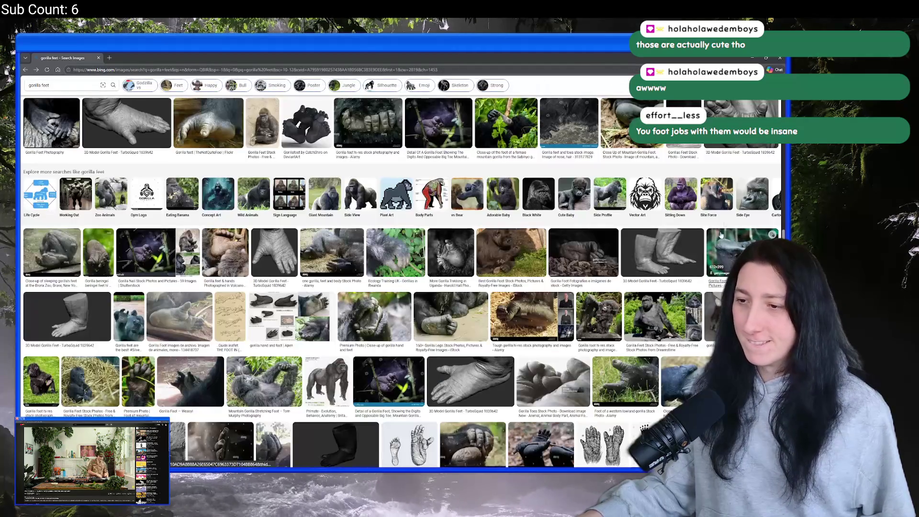
pyautogui.scroll(-1, 608, 190)
pyautogui.scroll(-2, 481, 262)
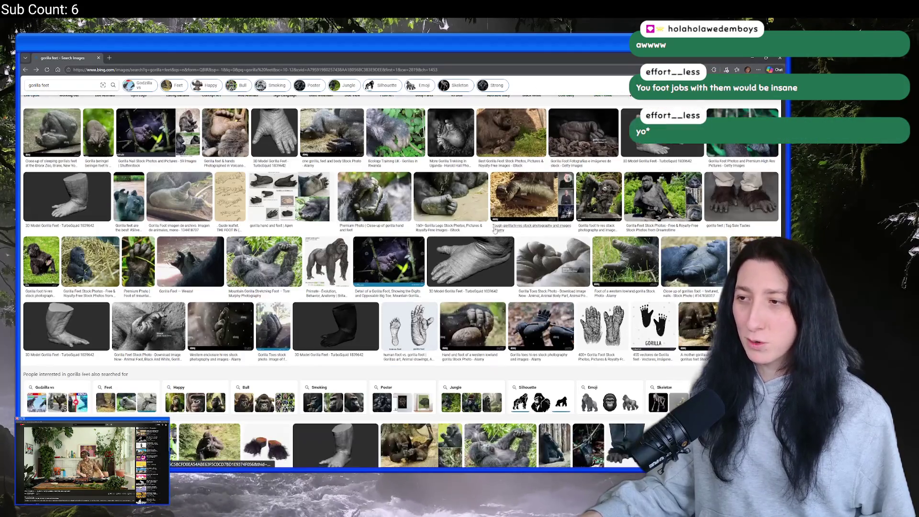
pyautogui.click(480, 262)
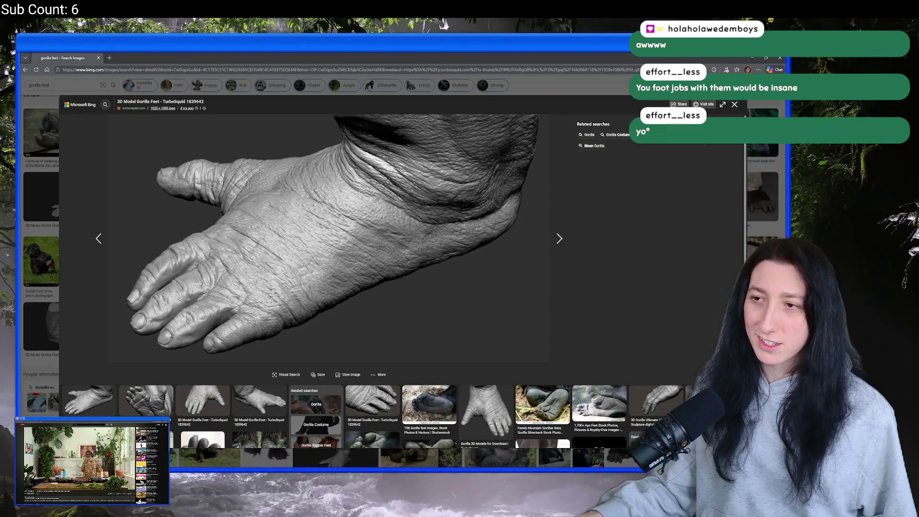
pyautogui.press('Escape')
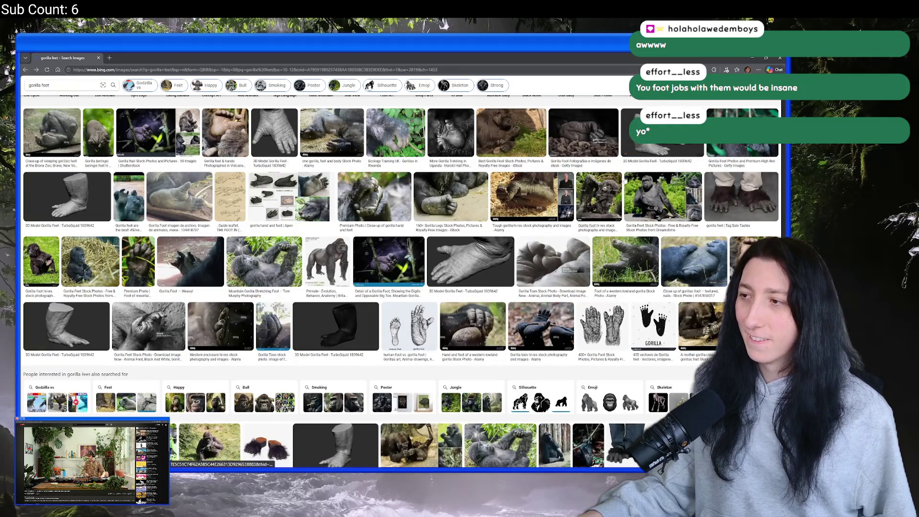
pyautogui.click(735, 199)
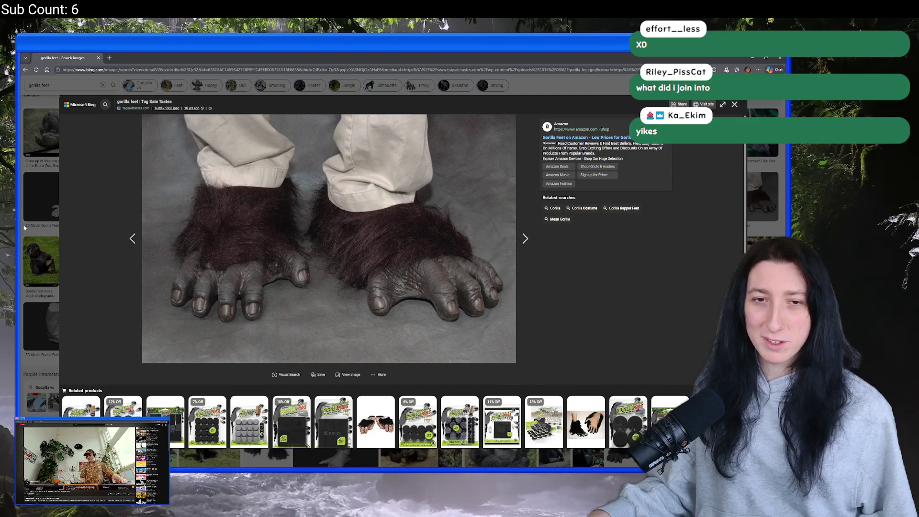
pyautogui.press('Escape')
pyautogui.scroll(-5, 224, 225)
pyautogui.scroll(-4, 224, 224)
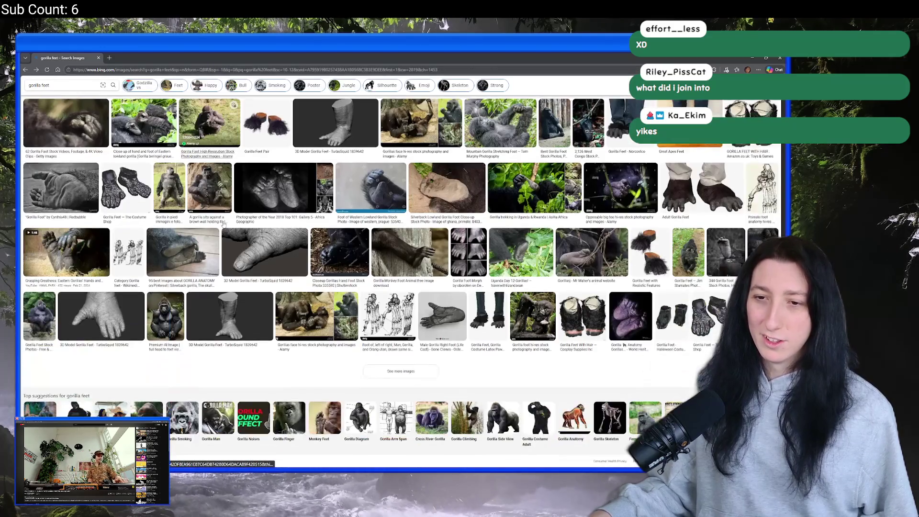
pyautogui.click(370, 195)
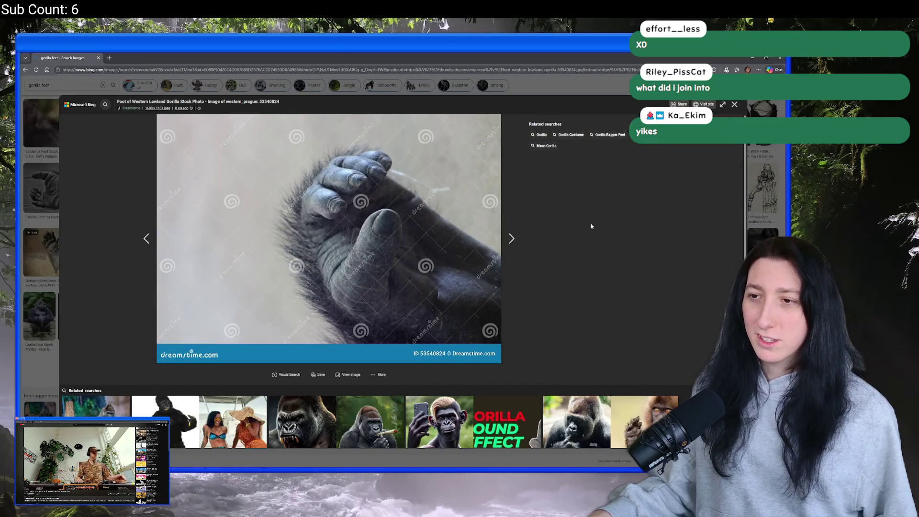
pyautogui.press('Escape')
# Scroll back up, open the Flickr gorilla foot photo enlarged, then switch to GameMaker.
pyautogui.scroll(5, 715, 323)
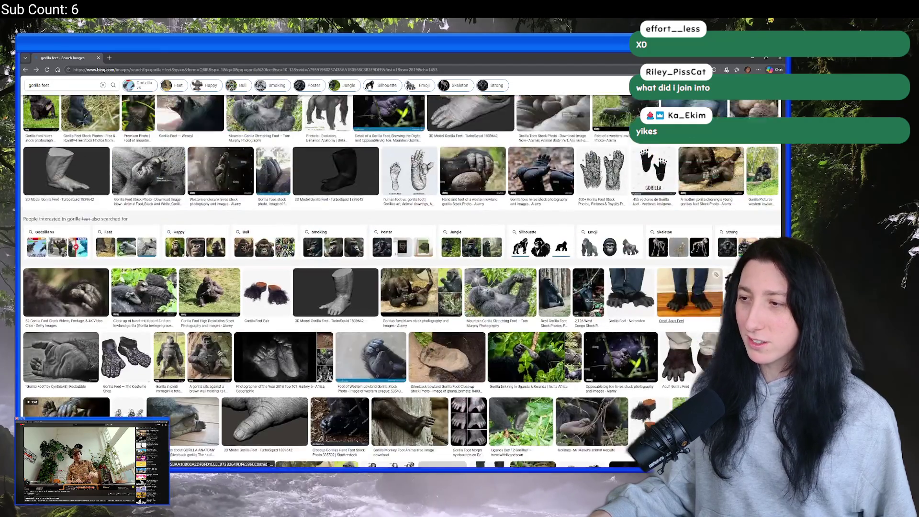
pyautogui.scroll(2, 707, 226)
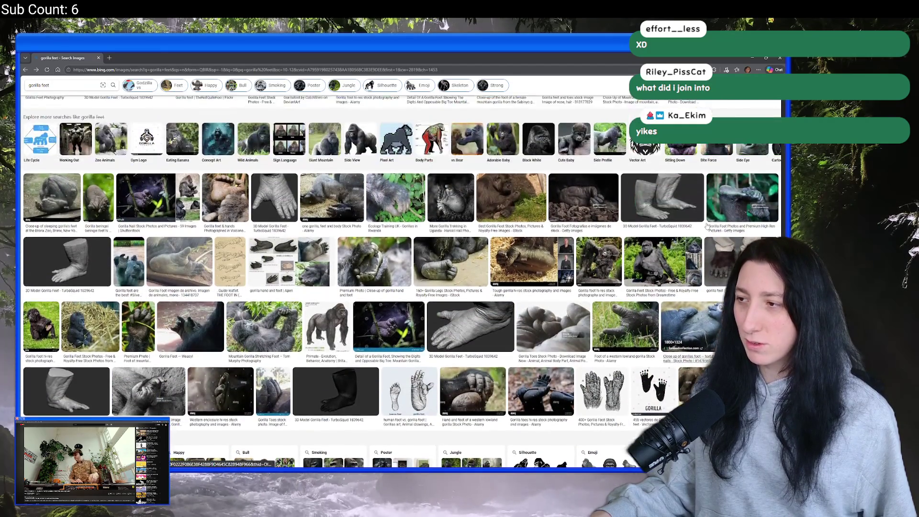
pyautogui.scroll(3, 657, 227)
pyautogui.scroll(10, 670, 210)
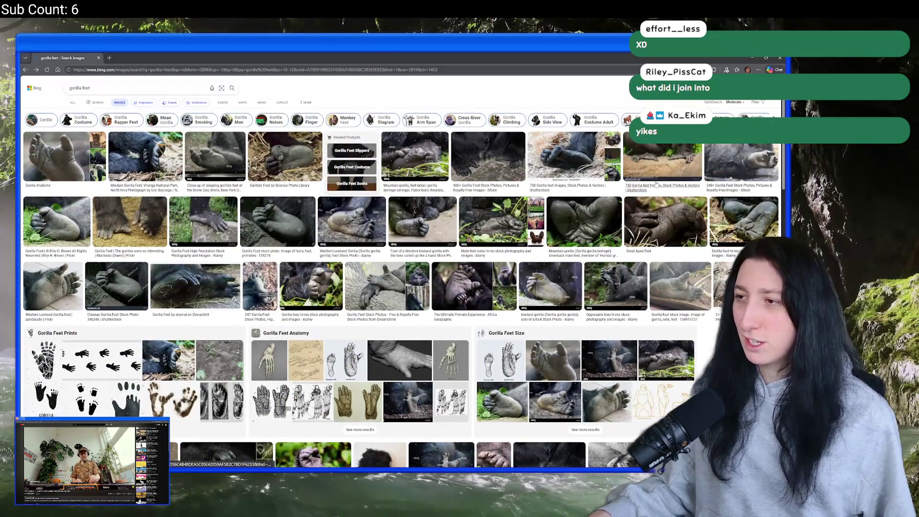
pyautogui.click(684, 181)
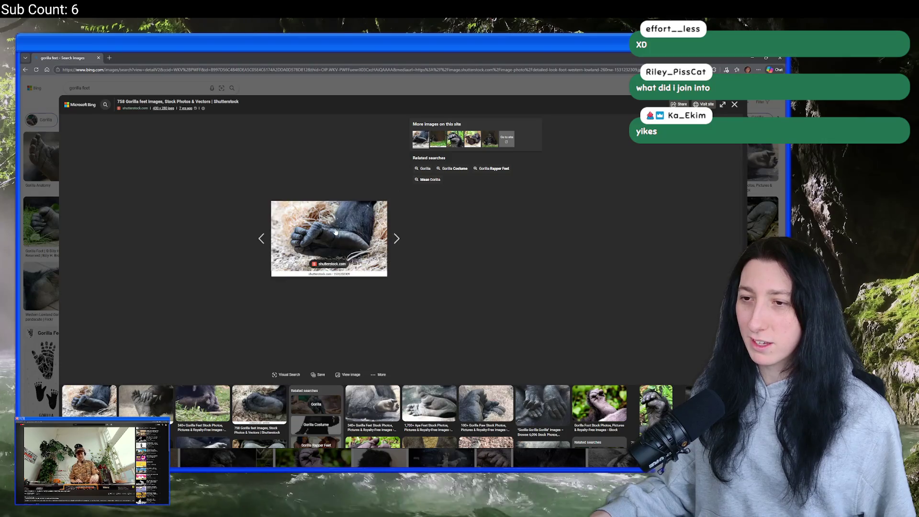
pyautogui.click(30, 206)
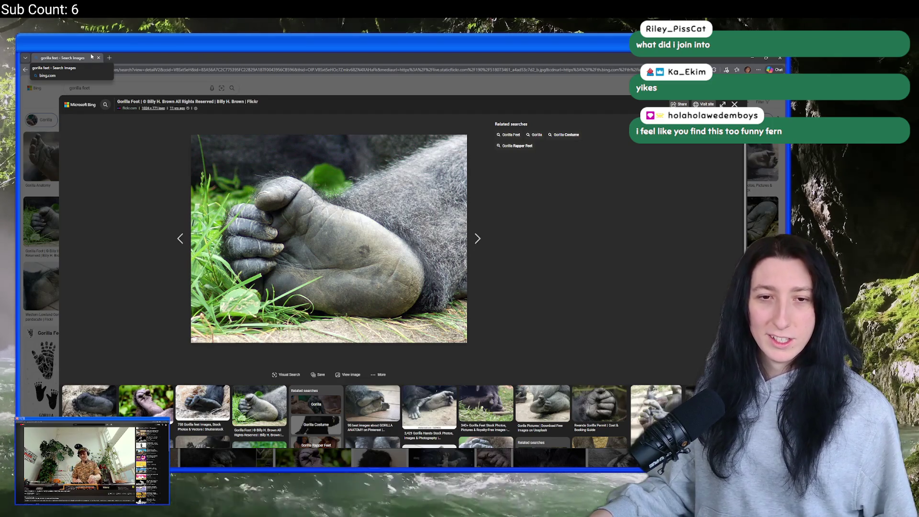
pyautogui.click(98, 57)
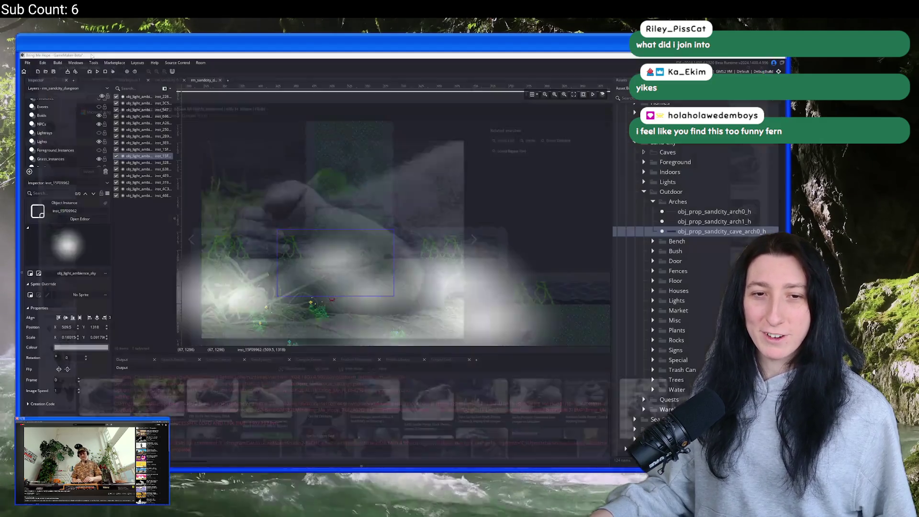
# Duplicate an ambient light and position the copy around 533, 1243 over the raised centre.
pyautogui.click(409, 175)
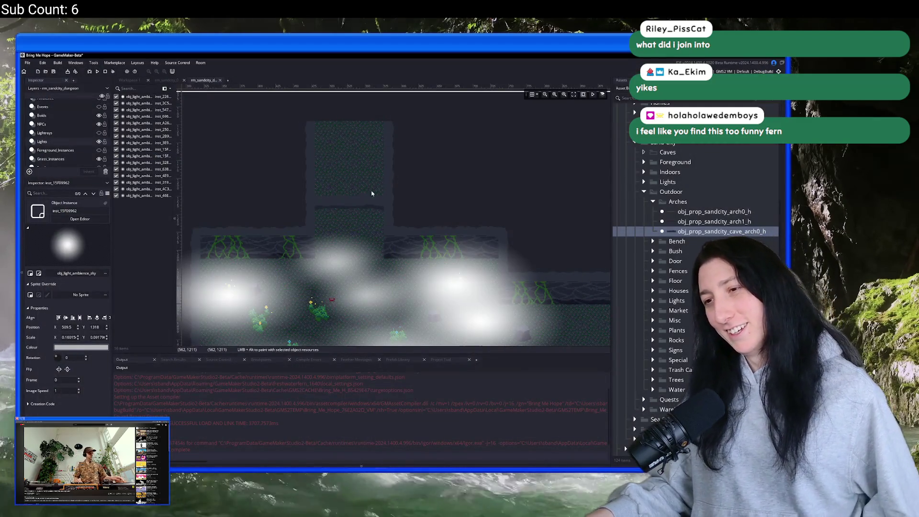
pyautogui.click(337, 233)
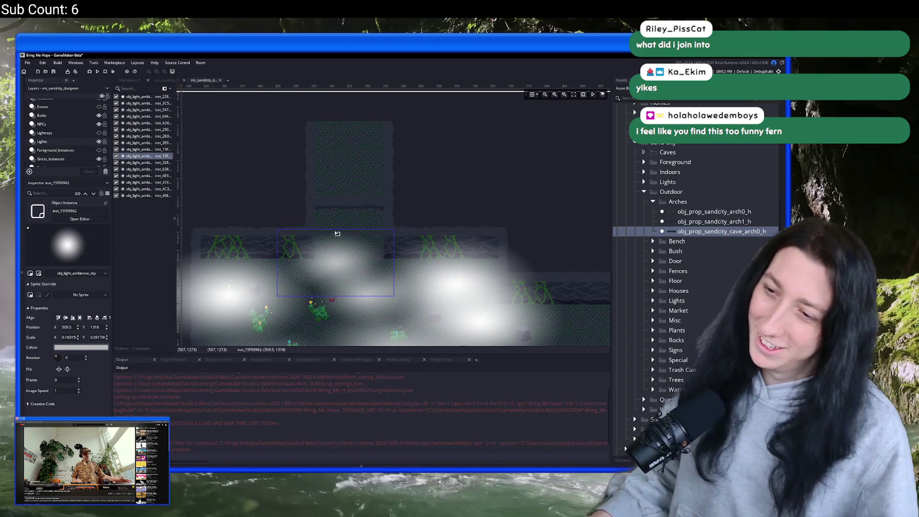
pyautogui.click(335, 221)
pyautogui.click(228, 248)
pyautogui.scroll(-2, 227, 248)
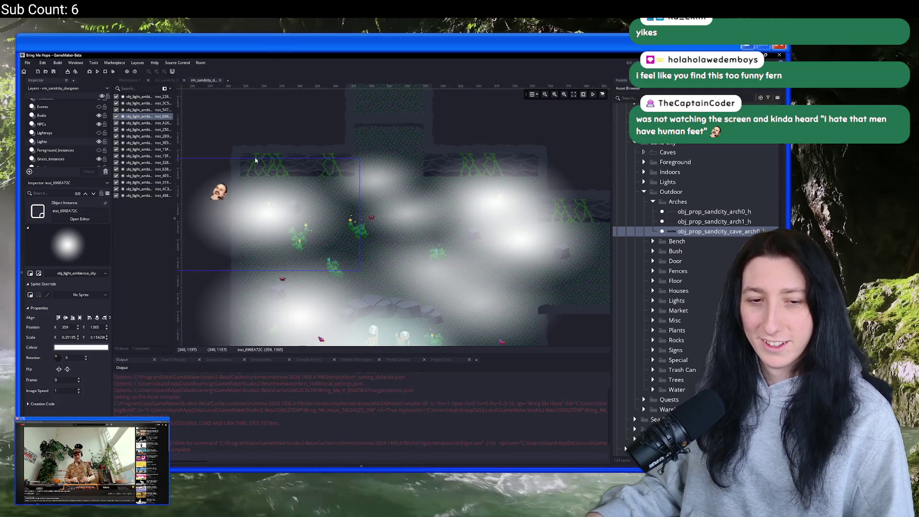
pyautogui.scroll(1, 315, 125)
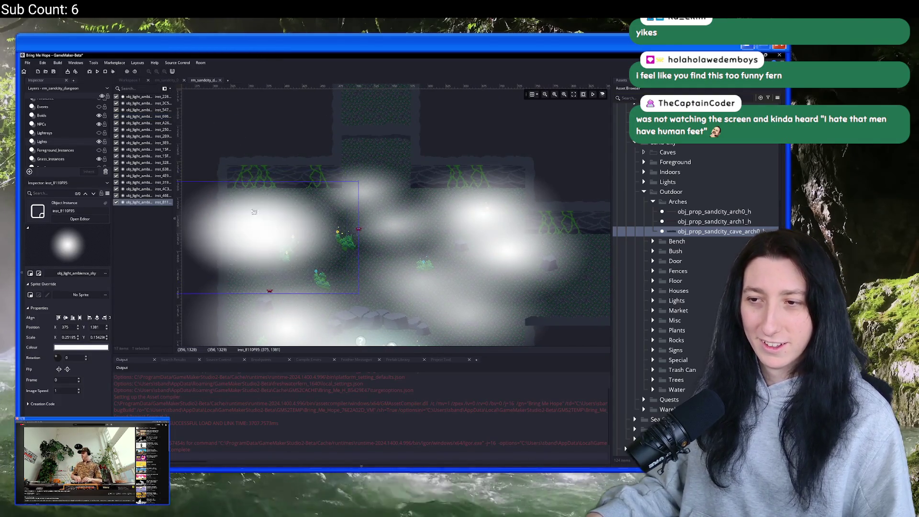
pyautogui.scroll(3, 315, 124)
pyautogui.moveTo(331, 239)
pyautogui.mouseDown()
pyautogui.moveTo(337, 224)
pyautogui.moveTo(345, 244)
pyautogui.mouseUp()
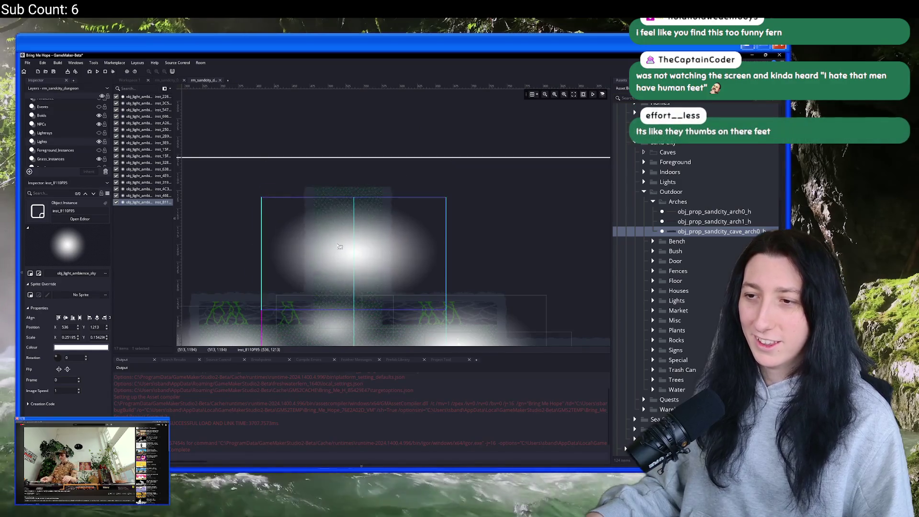
pyautogui.click(433, 212)
pyautogui.scroll(-2, 433, 212)
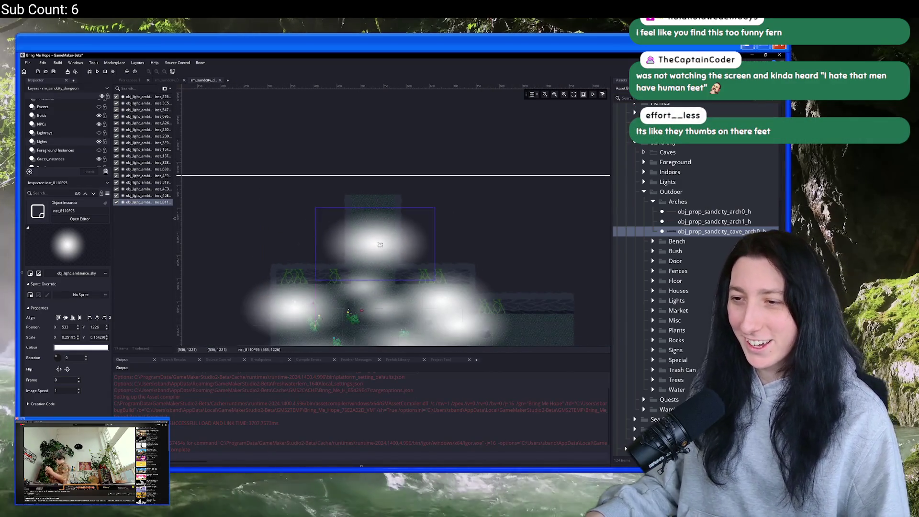
pyautogui.moveTo(390, 256)
pyautogui.mouseDown()
pyautogui.moveTo(384, 268)
pyautogui.moveTo(390, 262)
pyautogui.mouseUp()
pyautogui.click(502, 209)
pyautogui.click(60, 134)
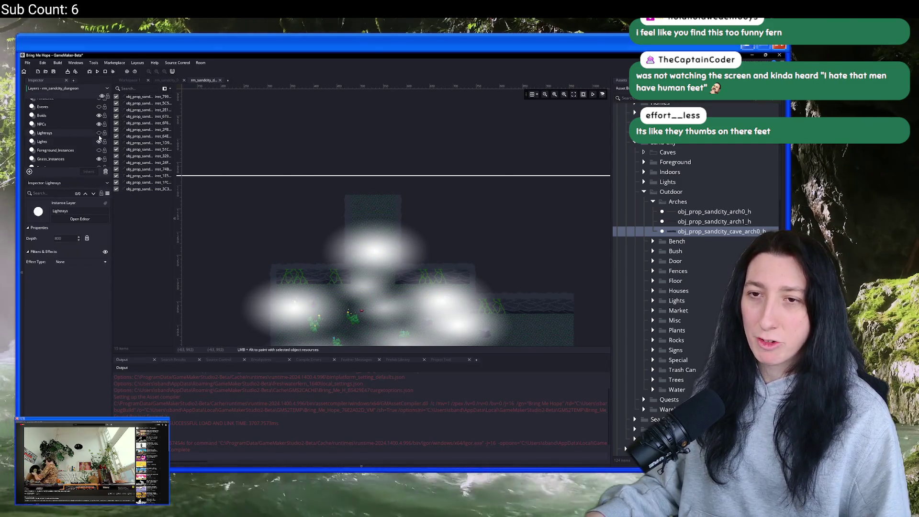
# Show Lightrays, duplicate a ray up-left, rotate it to about -8.46°, then hide the layer.
pyautogui.click(98, 132)
pyautogui.click(471, 165)
pyautogui.moveTo(471, 165); pyautogui.dragTo(402, 162)
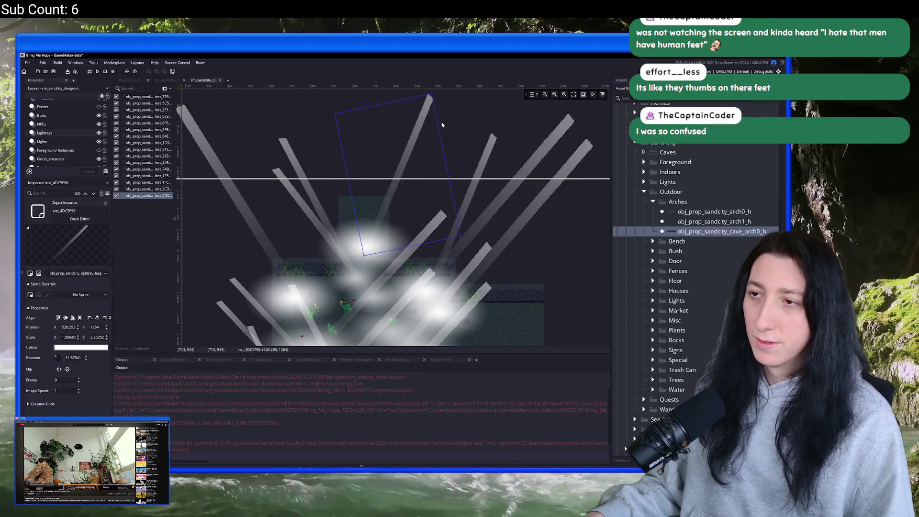
pyautogui.moveTo(439, 122)
pyautogui.mouseDown()
pyautogui.moveTo(462, 153)
pyautogui.moveTo(425, 170)
pyautogui.moveTo(420, 212)
pyautogui.mouseUp()
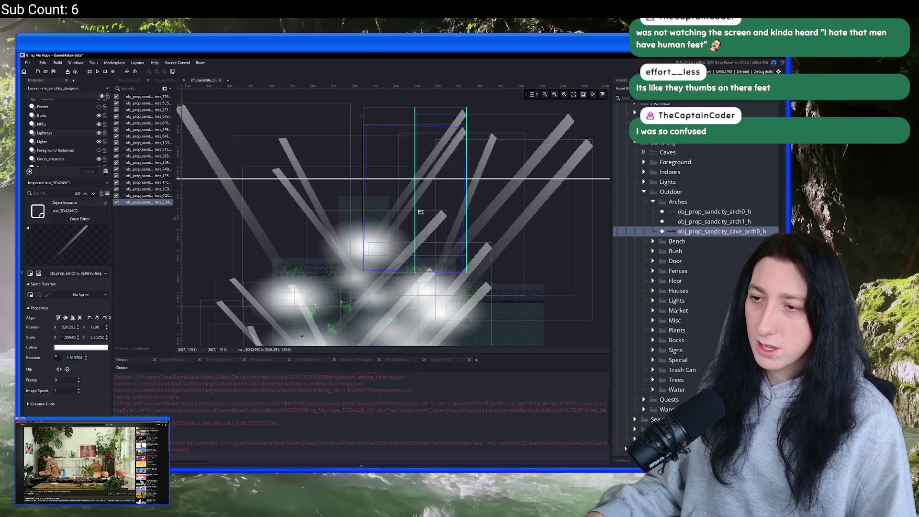
pyautogui.moveTo(466, 129); pyautogui.dragTo(484, 141)
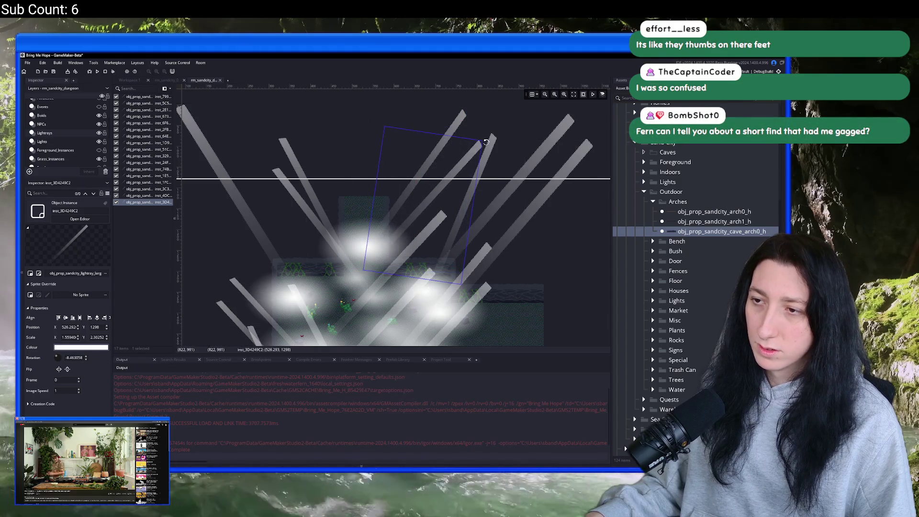
pyautogui.click(437, 181)
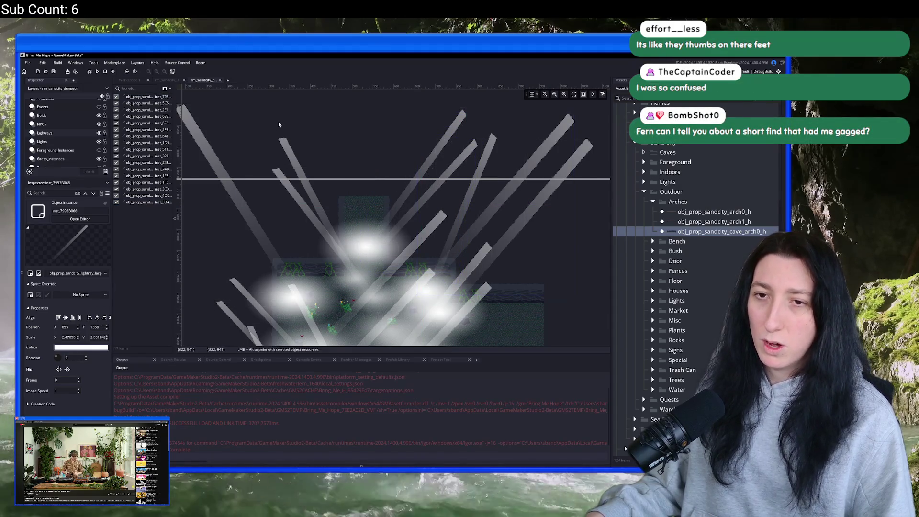
pyautogui.click(99, 133)
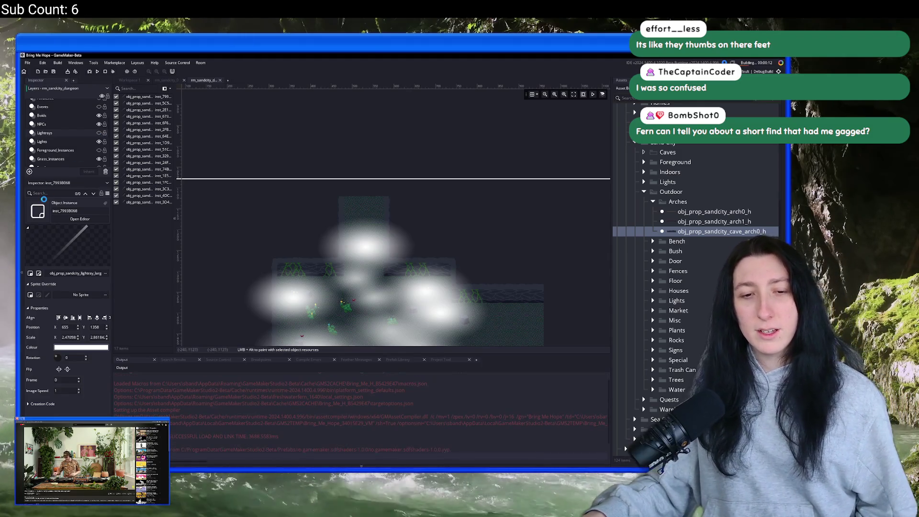
# Hide the Lights layer, start the game and walk the character north up the cave corridors.
pyautogui.click(100, 141)
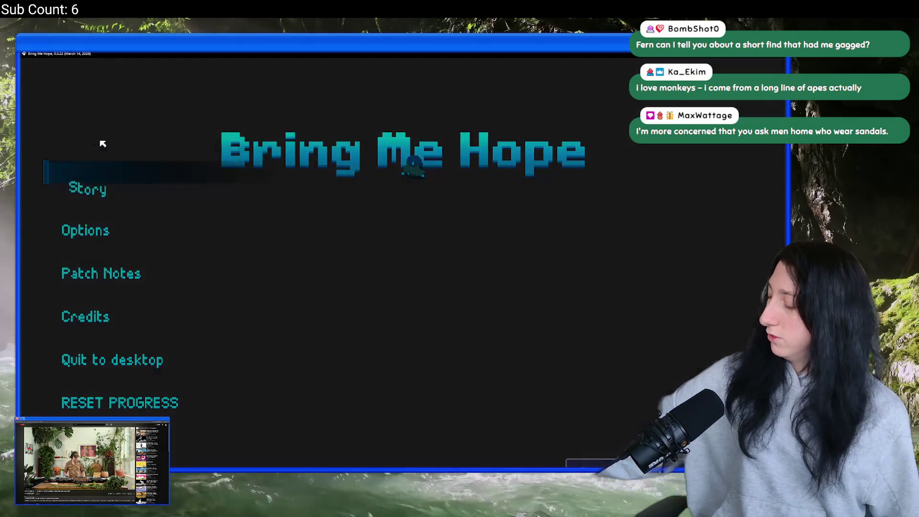
pyautogui.press('Return')
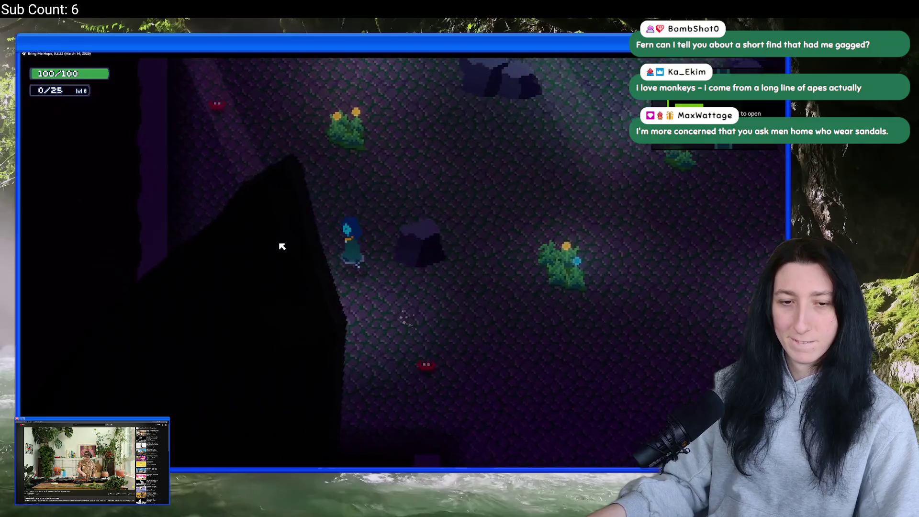
pyautogui.press('d')
pyautogui.press('w')
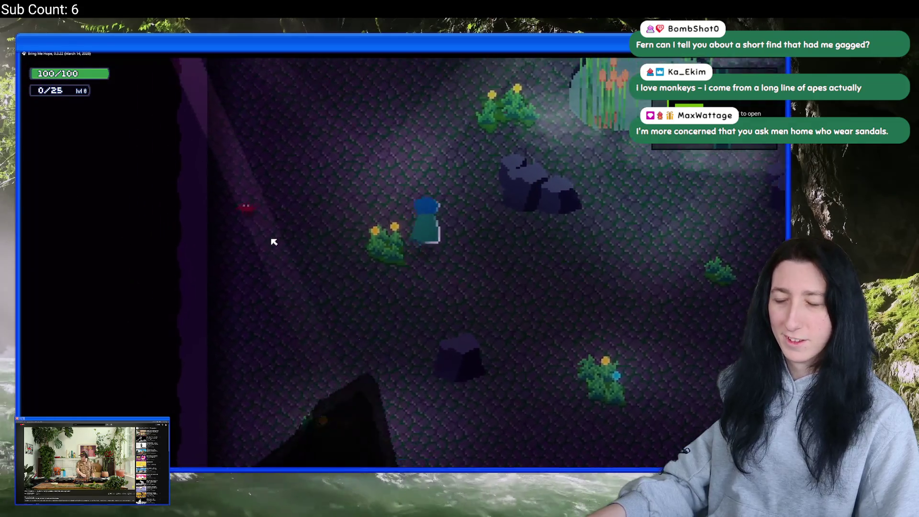
pyautogui.press('w')
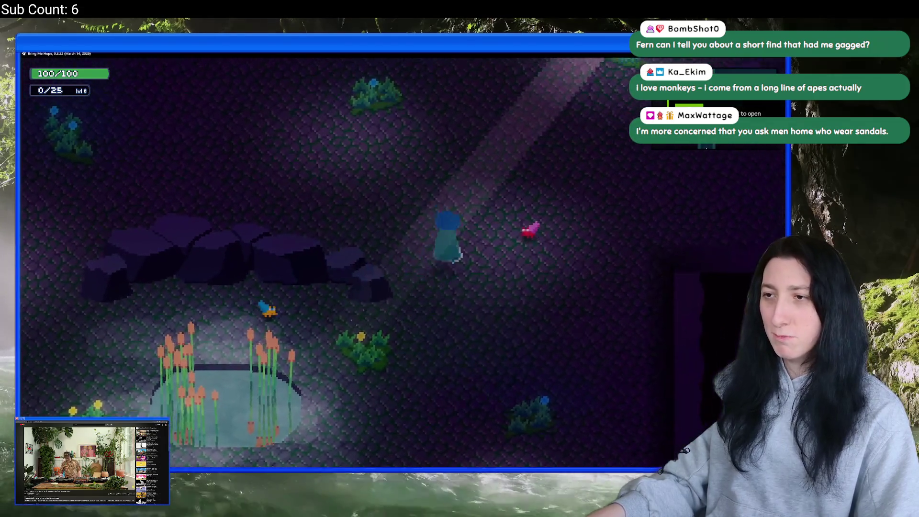
pyautogui.press('w')
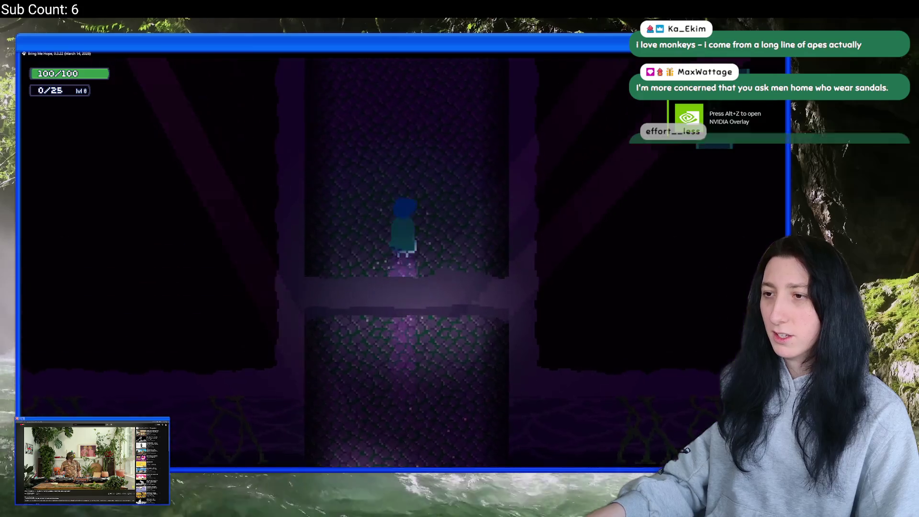
pyautogui.press('w')
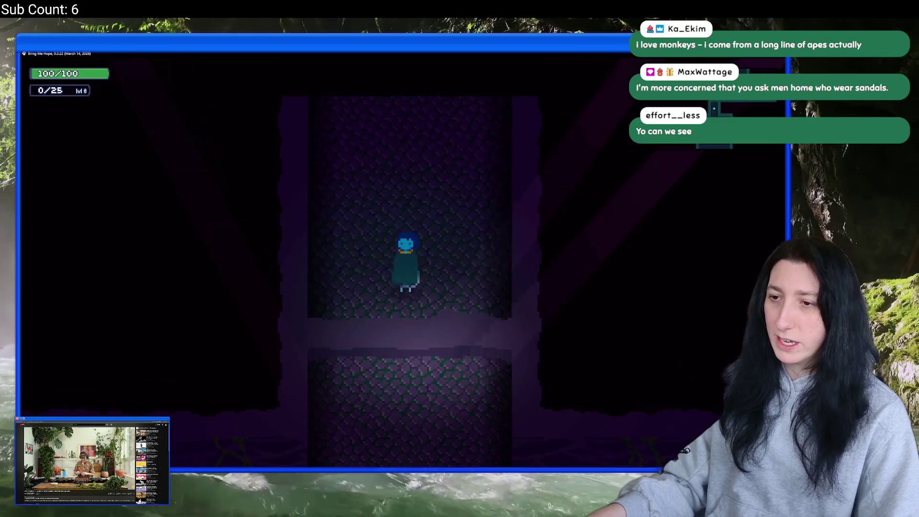
pyautogui.press('w')
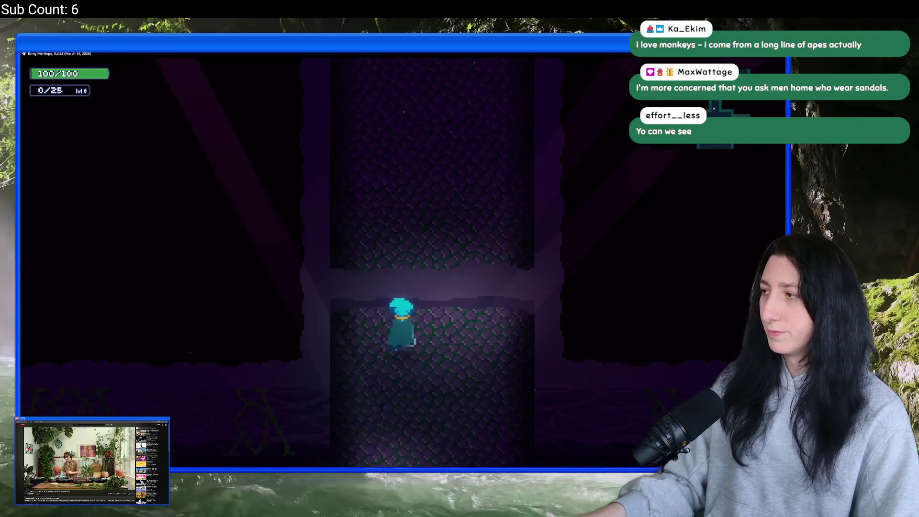
pyautogui.press('w')
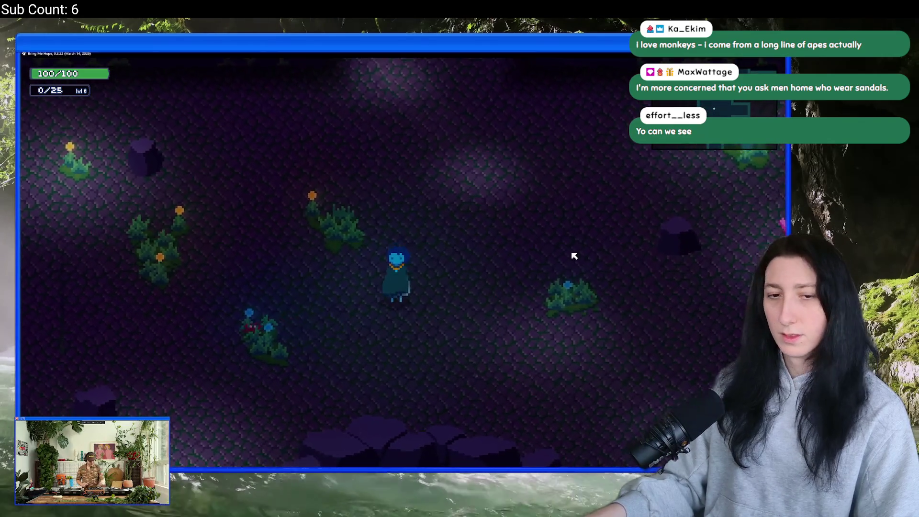
# Walk past the pond and north through the stone archway, then pause and quit to the menu.
pyautogui.press('s')
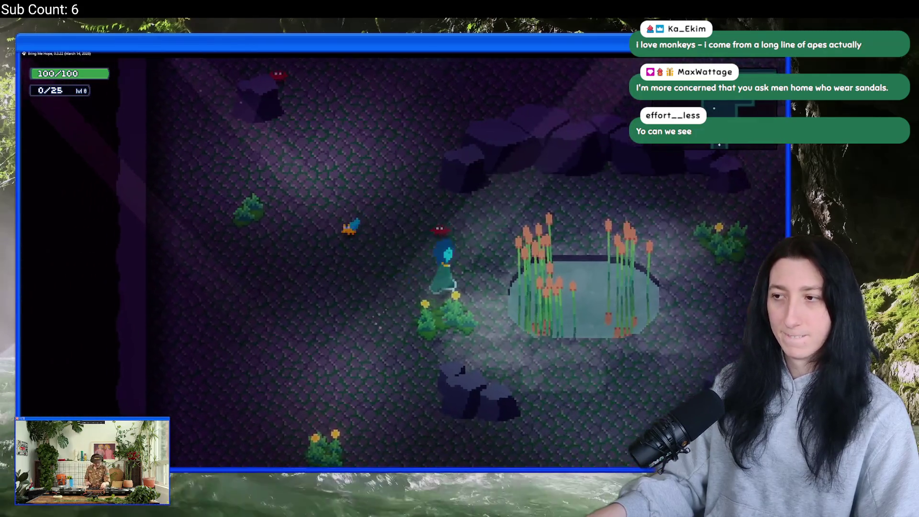
pyautogui.press('d')
pyautogui.press('w')
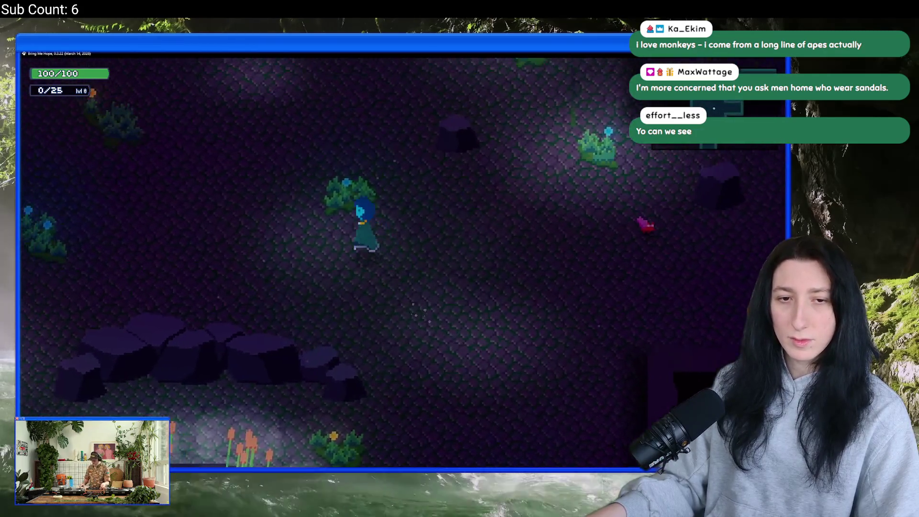
pyautogui.press('w')
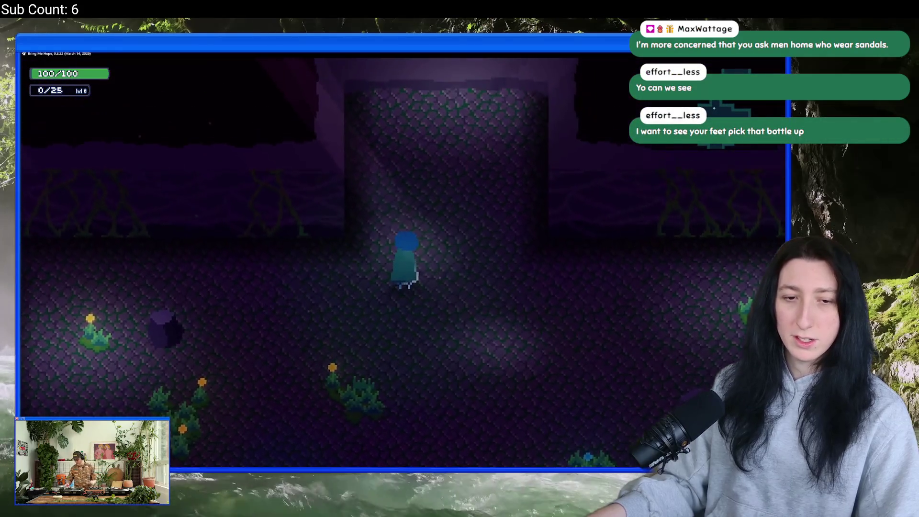
pyautogui.press('w')
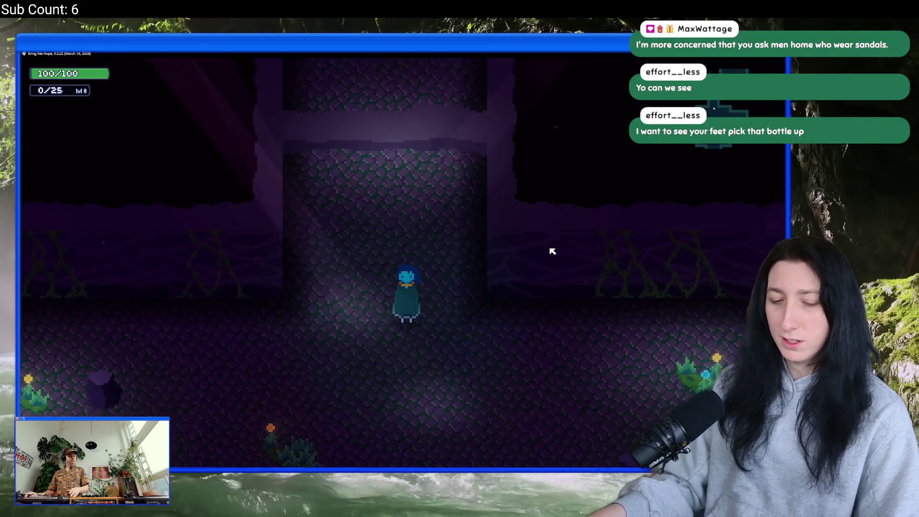
pyautogui.press('w')
pyautogui.press('a')
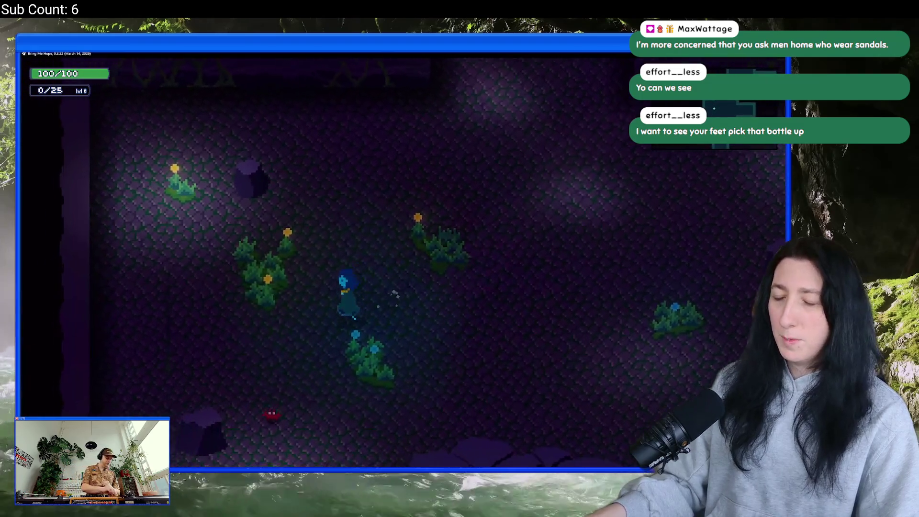
pyautogui.press('w')
pyautogui.press('w')
pyautogui.press('Escape')
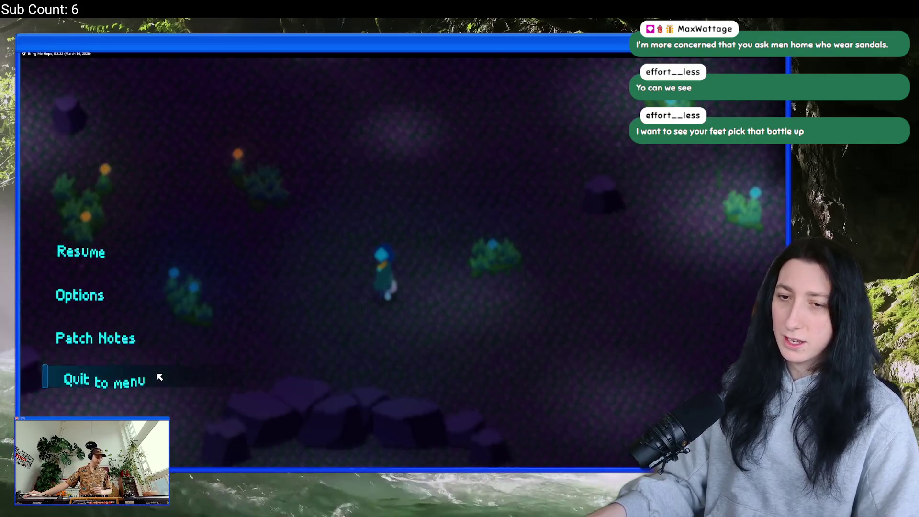
pyautogui.click(136, 376)
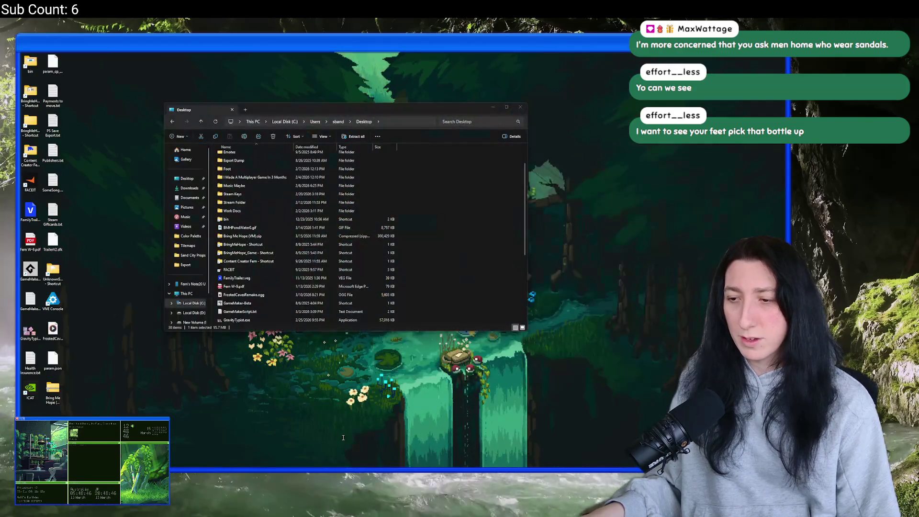
# Bring up the Desktop folder window, drag it off-screen, then switch to the browser's Twitch channel page.
pyautogui.click(342, 427)
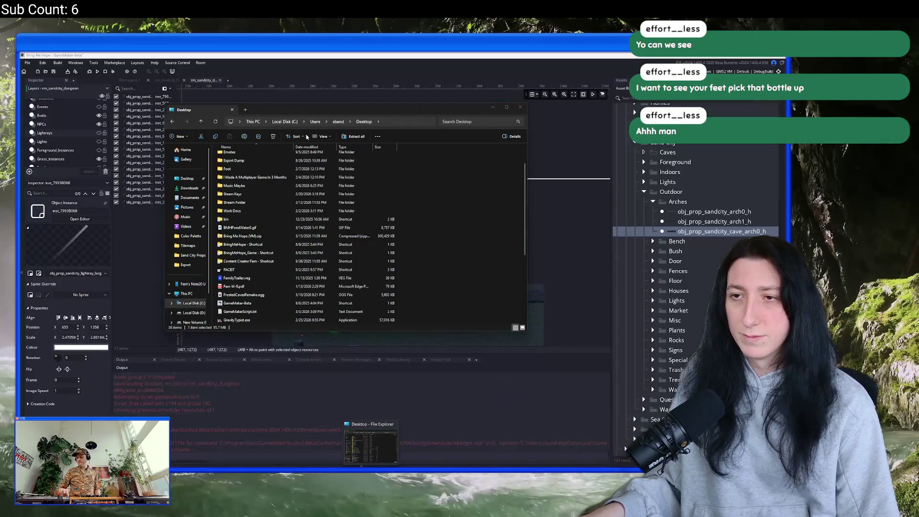
pyautogui.moveTo(305, 112); pyautogui.dragTo(918, 115)
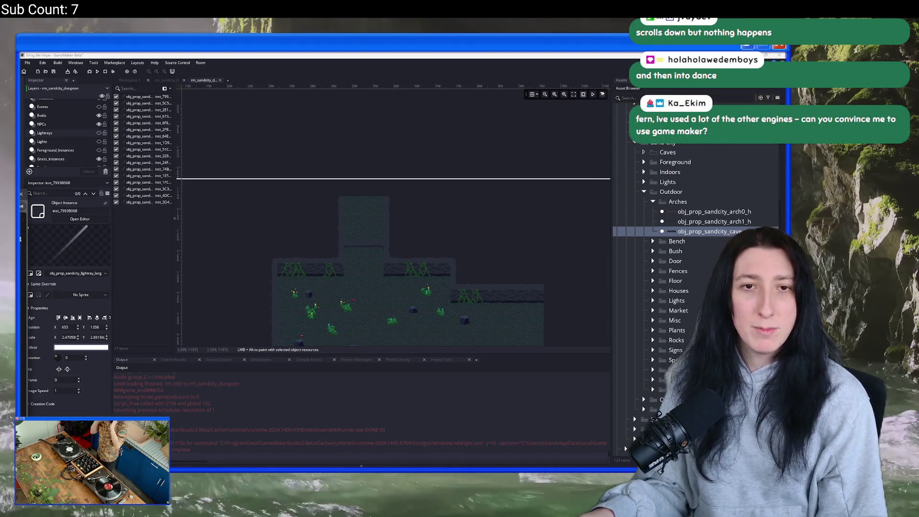
pyautogui.hotkey('alt', 'Tab')
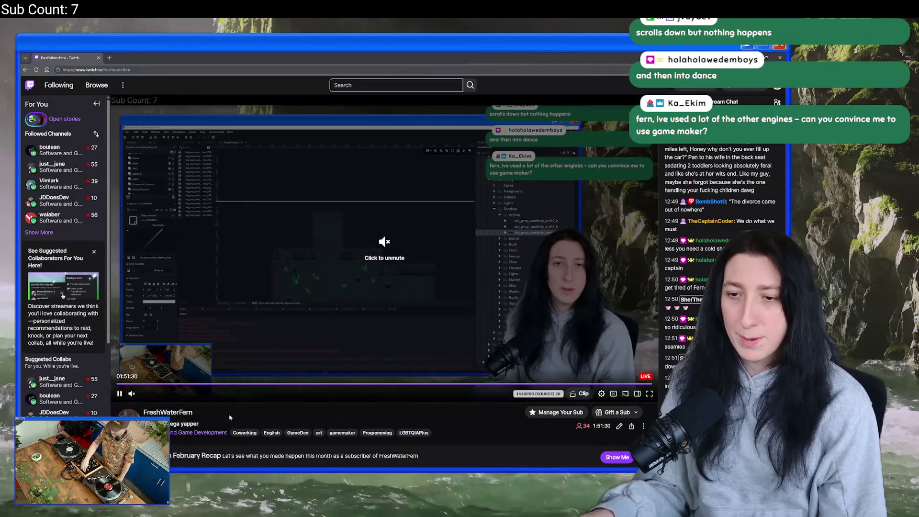
pyautogui.scroll(-1, 214, 405)
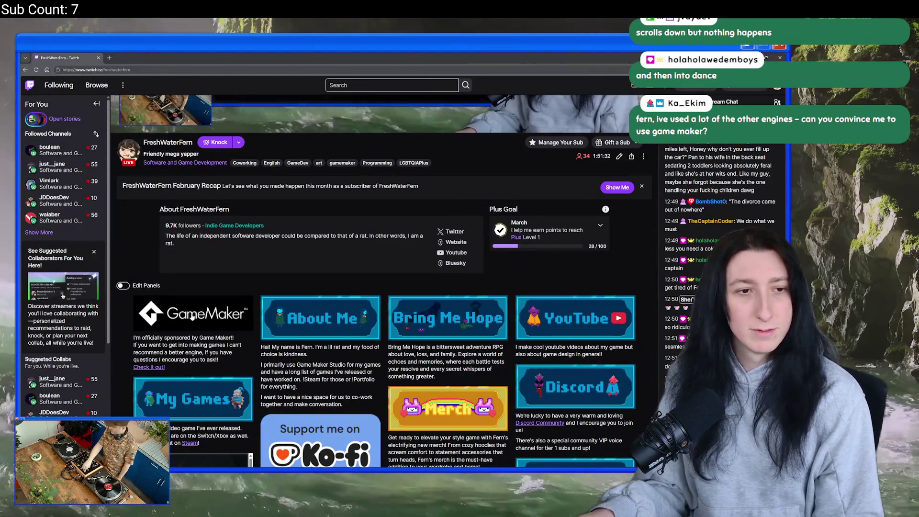
pyautogui.scroll(-1, 163, 287)
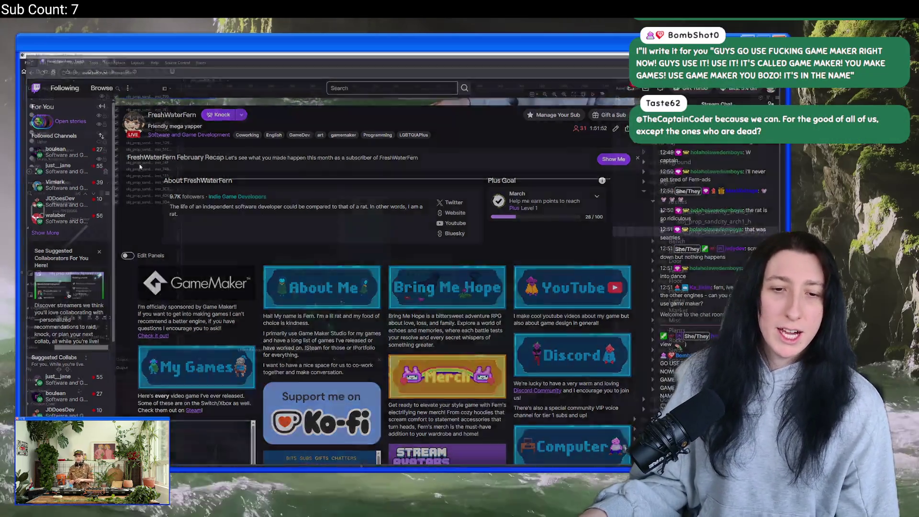
pyautogui.hotkey('alt', 'Tab')
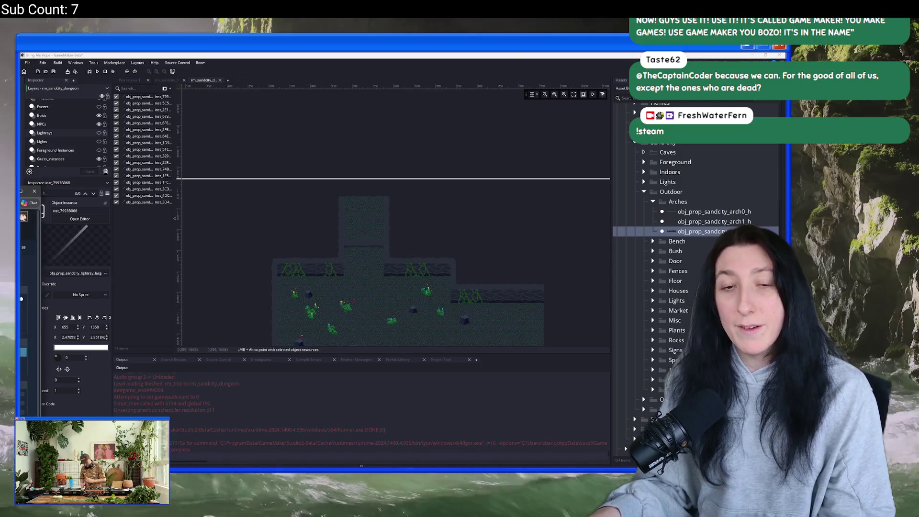
# Switch to the Steam store search listing the developer's nine games and focus the address bar.
pyautogui.hotkey('alt', 'Tab')
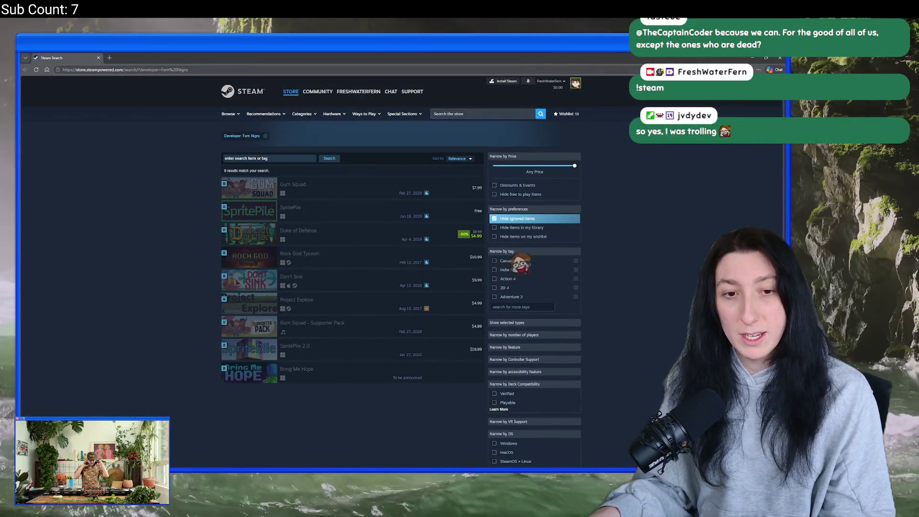
pyautogui.moveTo(253, 200)
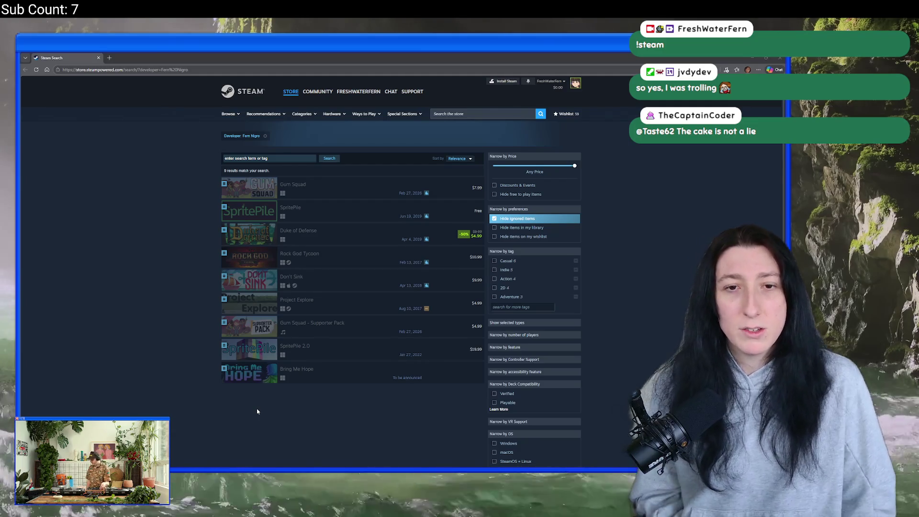
pyautogui.click(217, 68)
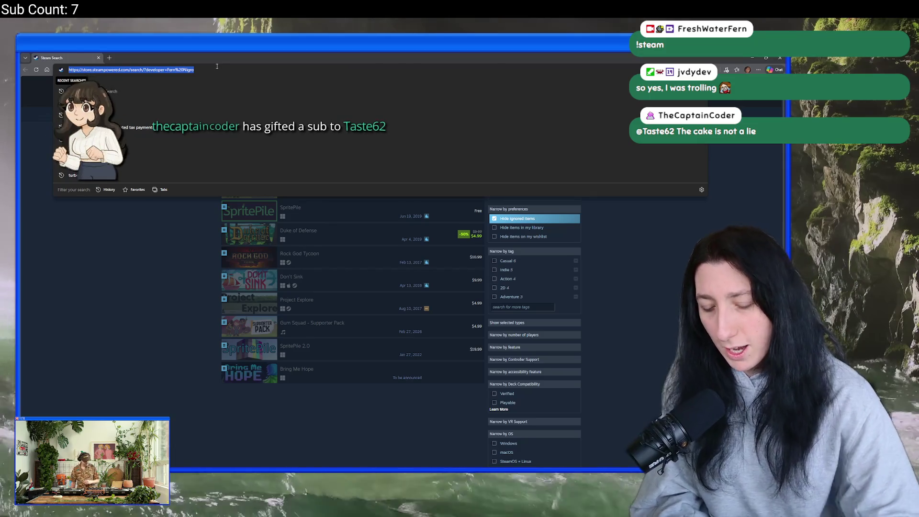
# Search 'games maker spotlight', open the GameMaker Community result, and close the search results tab.
pyautogui.write('games')
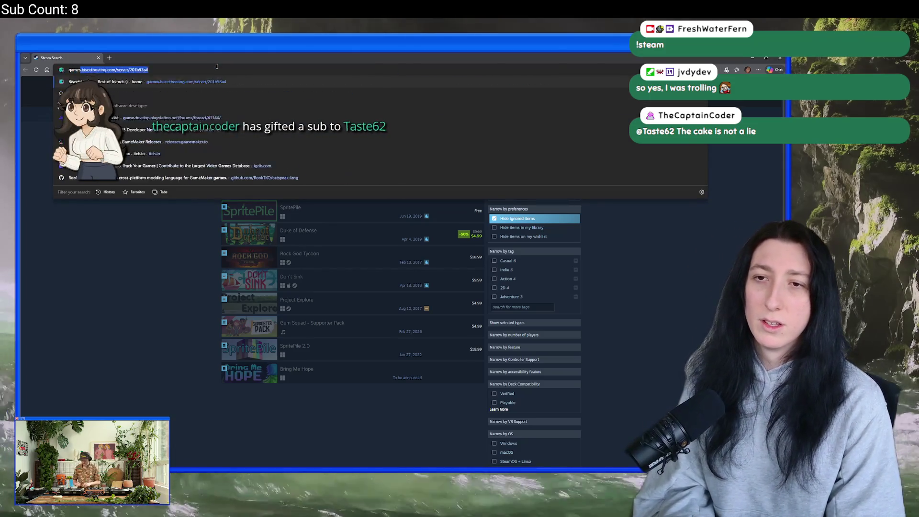
pyautogui.write(' maker spotlight')
pyautogui.press('Return')
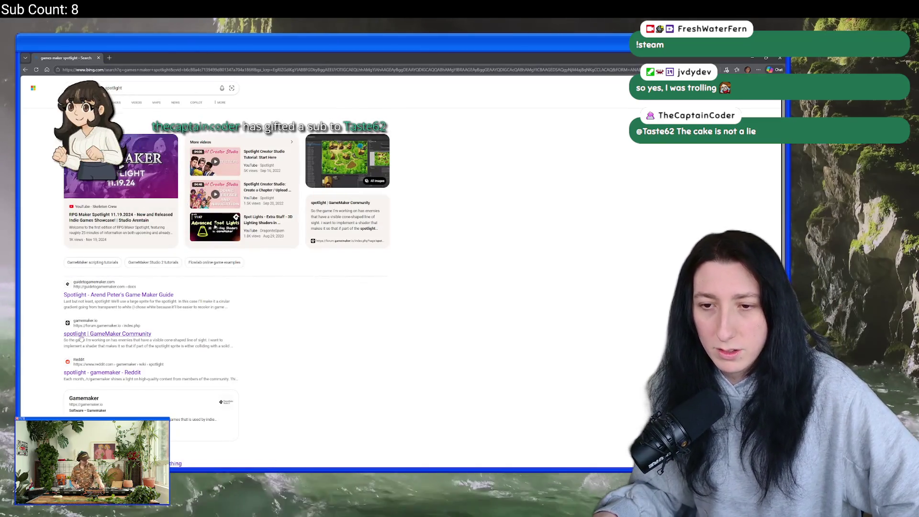
pyautogui.click(96, 294)
pyautogui.middleClick(67, 56)
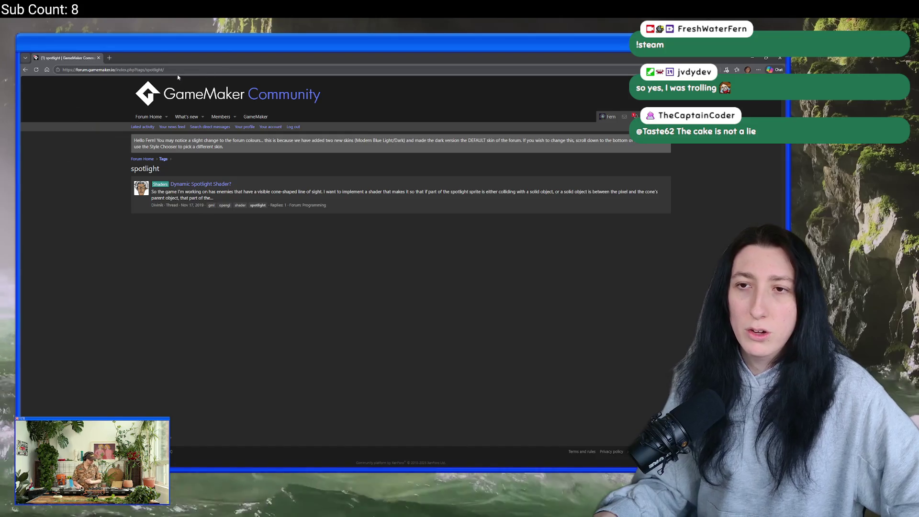
# Go to gamemaker.io to load the GameMaker home page.
pyautogui.click(180, 71)
pyautogui.write('gamemaker.io')
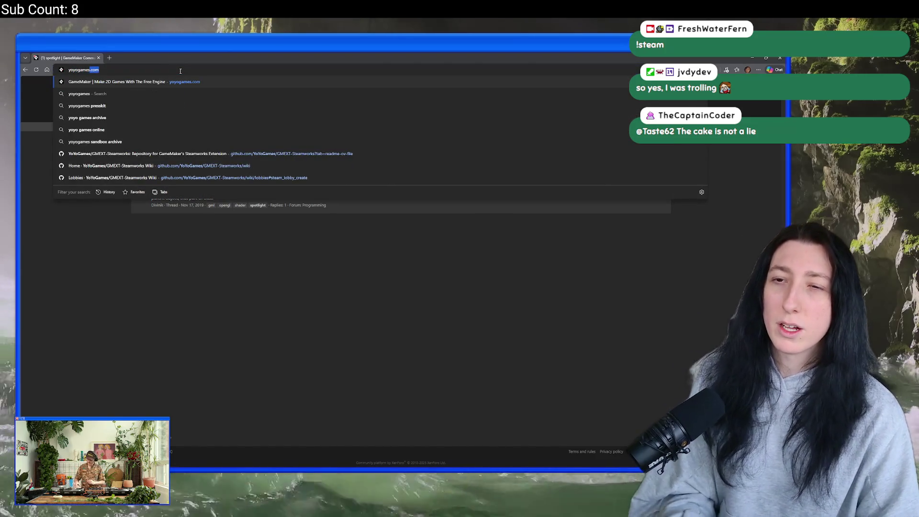
pyautogui.press('Return')
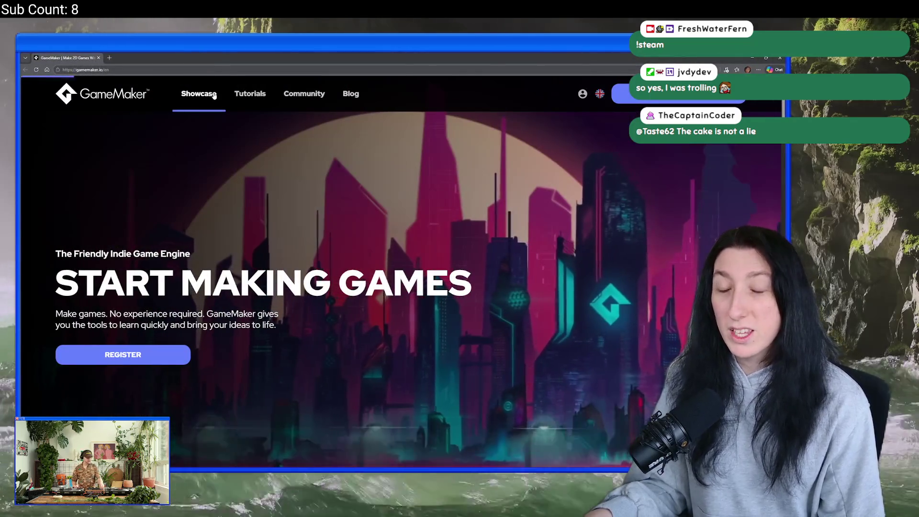
# Open the Showcase page and look through its sort order and genre/platform filter options.
pyautogui.click(199, 94)
pyautogui.scroll(-6, 206, 295)
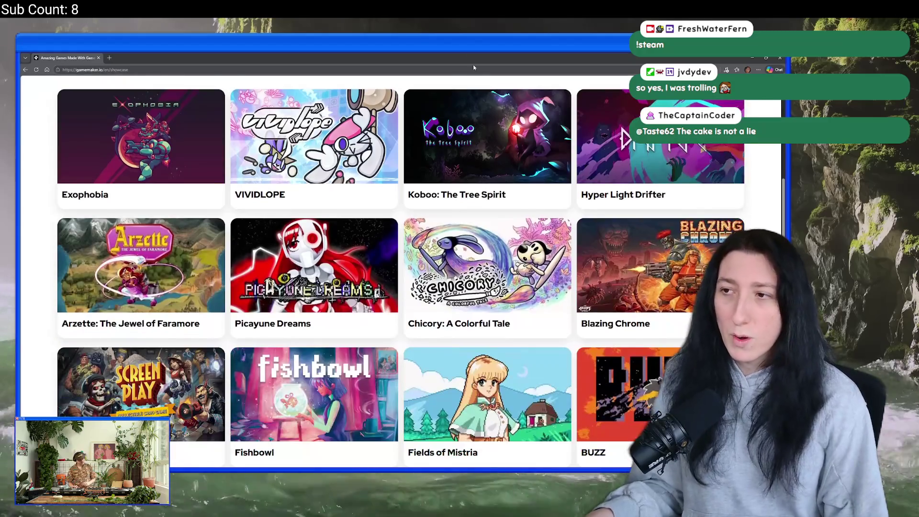
pyautogui.scroll(2, 332, 138)
pyautogui.scroll(-1, 332, 138)
pyautogui.click(175, 120)
pyautogui.click(86, 119)
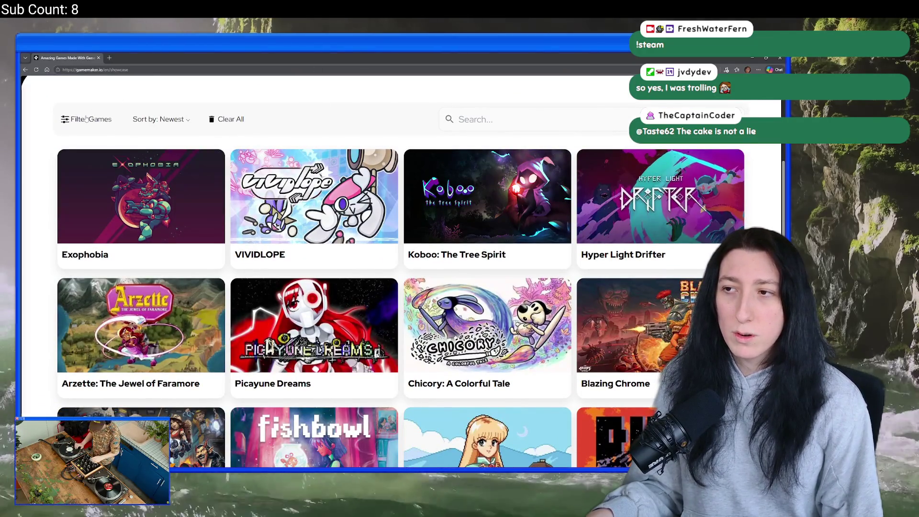
pyautogui.click(86, 118)
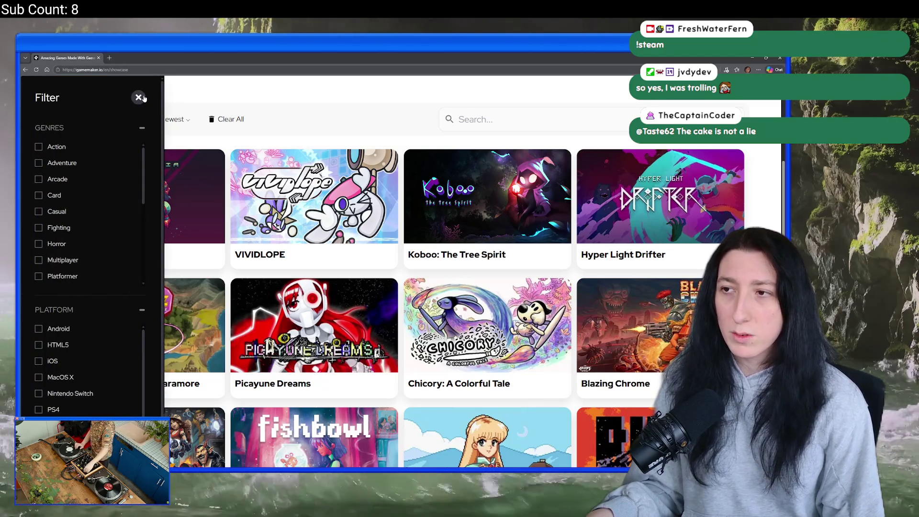
pyautogui.click(139, 98)
# Load three more batches of showcase games, scrolling down to Railgunners and Apolune 2.
pyautogui.scroll(-3, 487, 143)
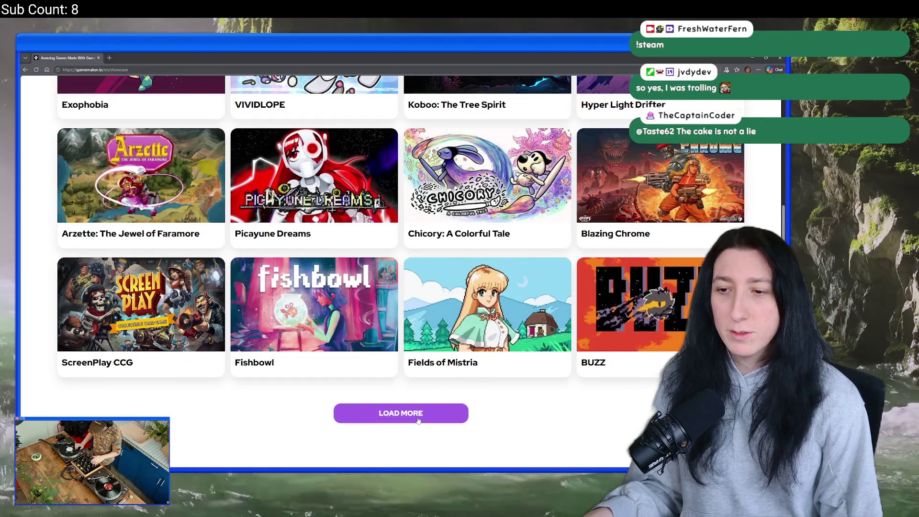
pyautogui.click(402, 412)
pyautogui.scroll(-3, 421, 336)
pyautogui.click(404, 263)
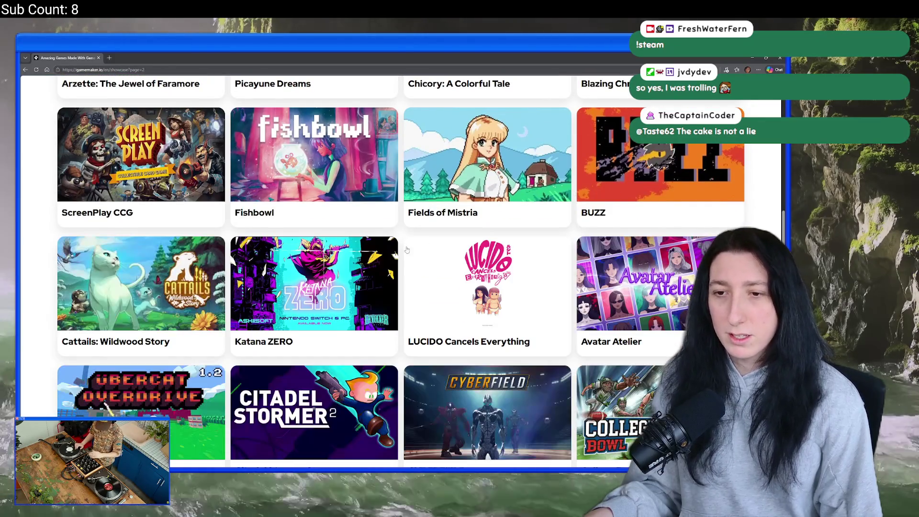
pyautogui.scroll(-1, 316, 258)
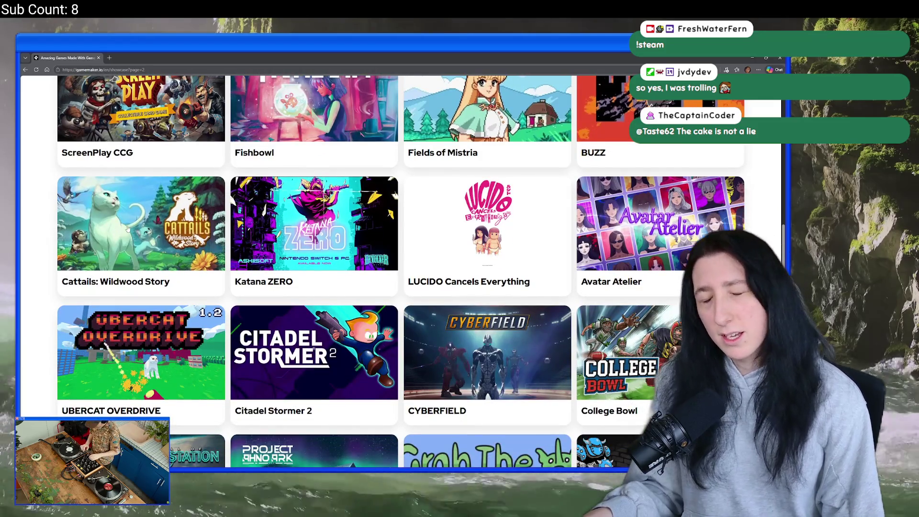
pyautogui.scroll(-5, 328, 230)
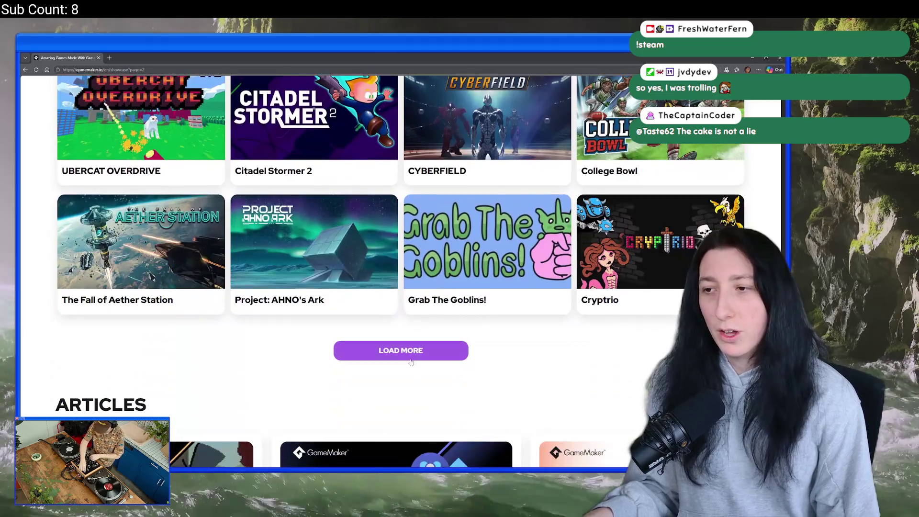
pyautogui.click(411, 359)
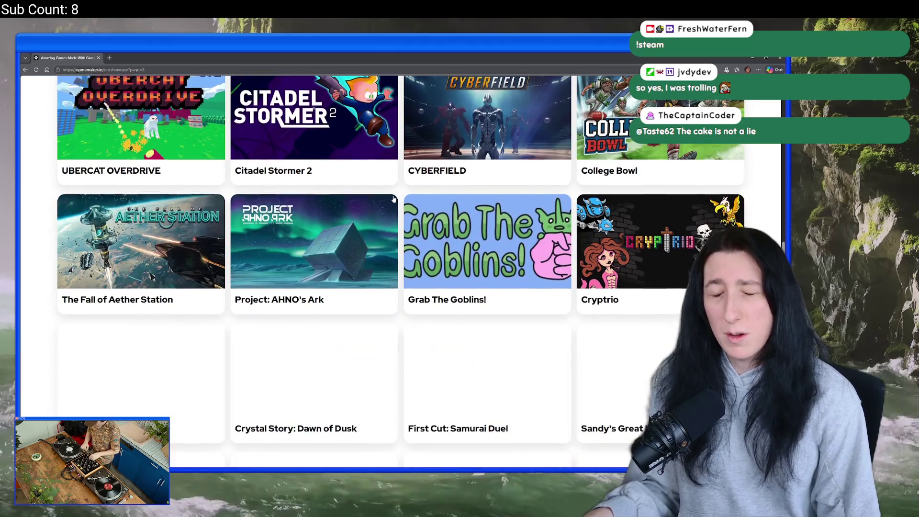
pyautogui.scroll(-2, 428, 185)
pyautogui.scroll(-2, 431, 165)
pyautogui.scroll(1, 426, 144)
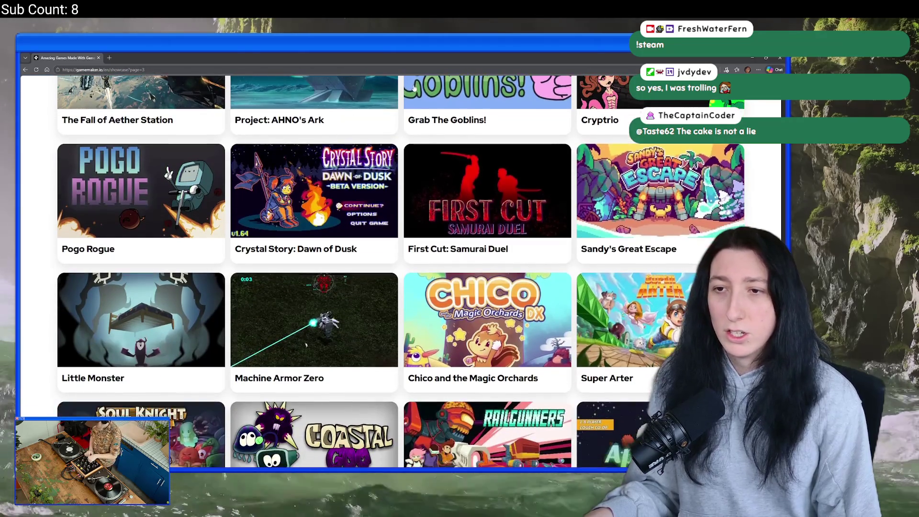
pyautogui.scroll(1, 674, 196)
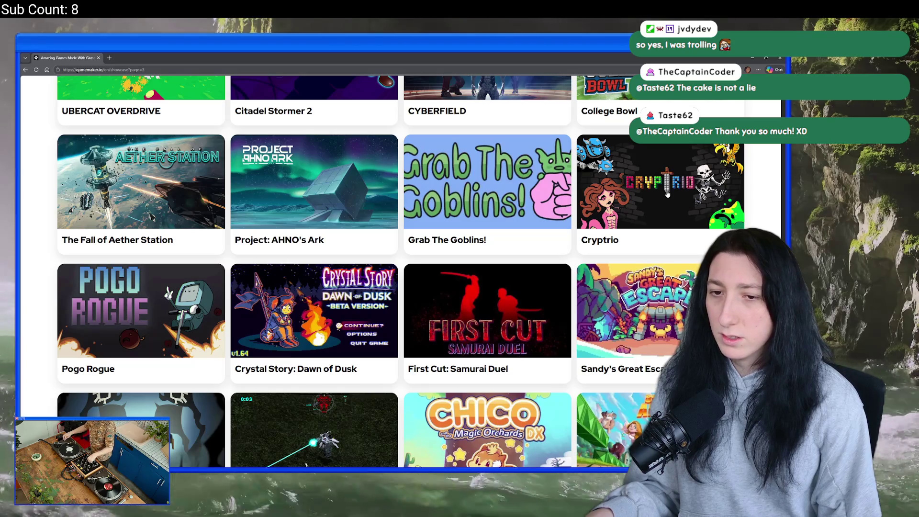
pyautogui.scroll(-3, 295, 246)
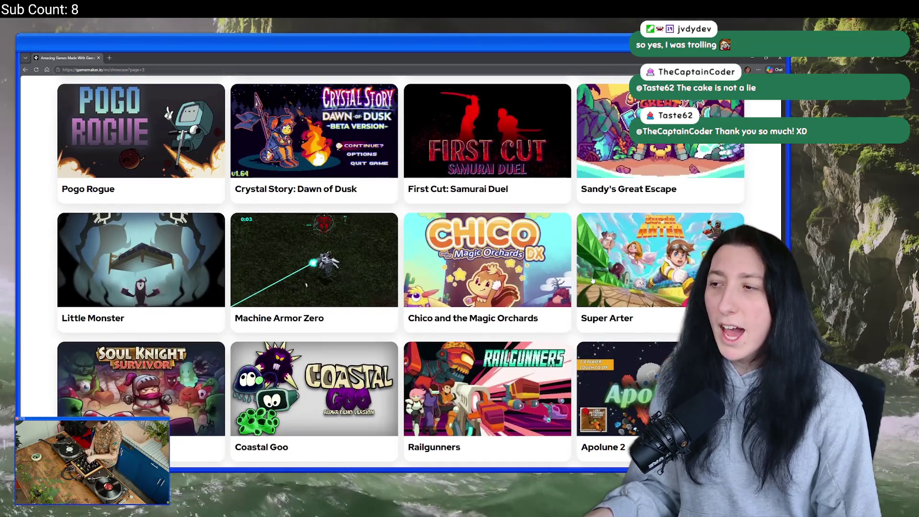
pyautogui.scroll(-3, 295, 247)
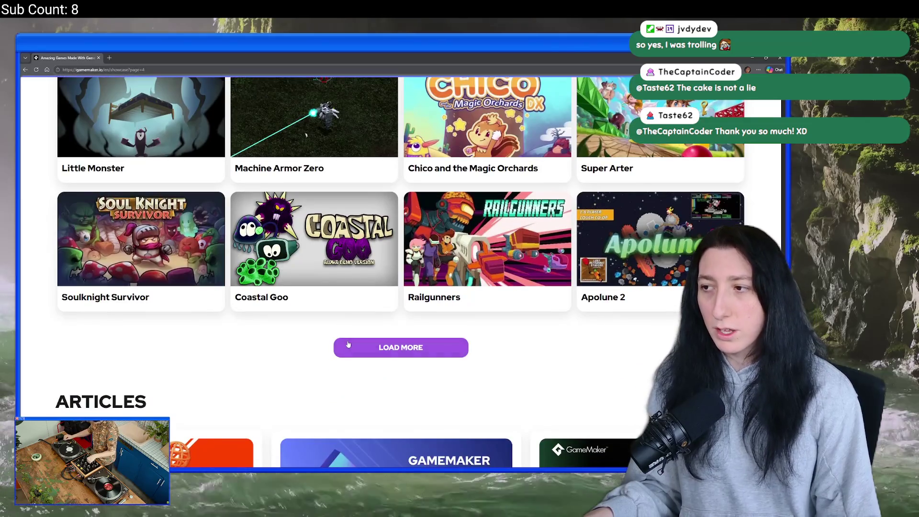
# Keep loading more showcase games, through page 8.
pyautogui.click(354, 347)
pyautogui.scroll(-2, 358, 169)
pyautogui.scroll(-4, 487, 272)
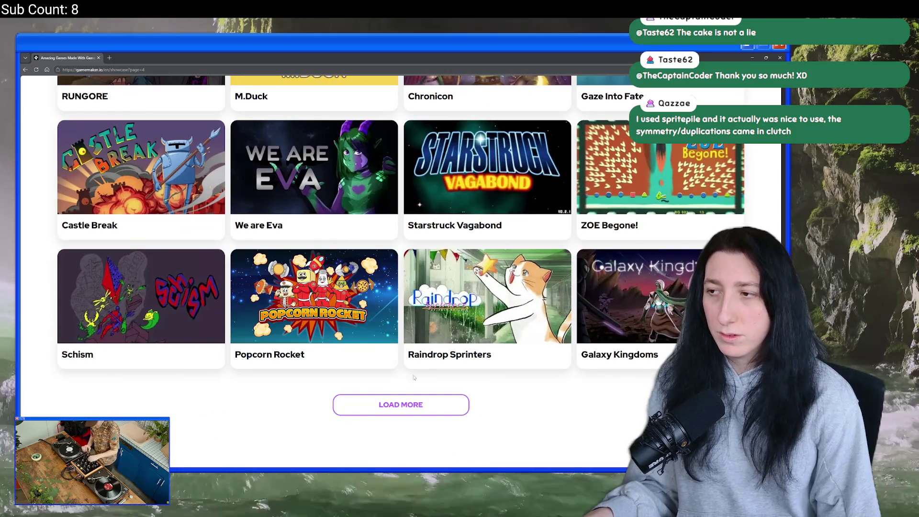
pyautogui.click(426, 405)
pyautogui.scroll(-5, 459, 322)
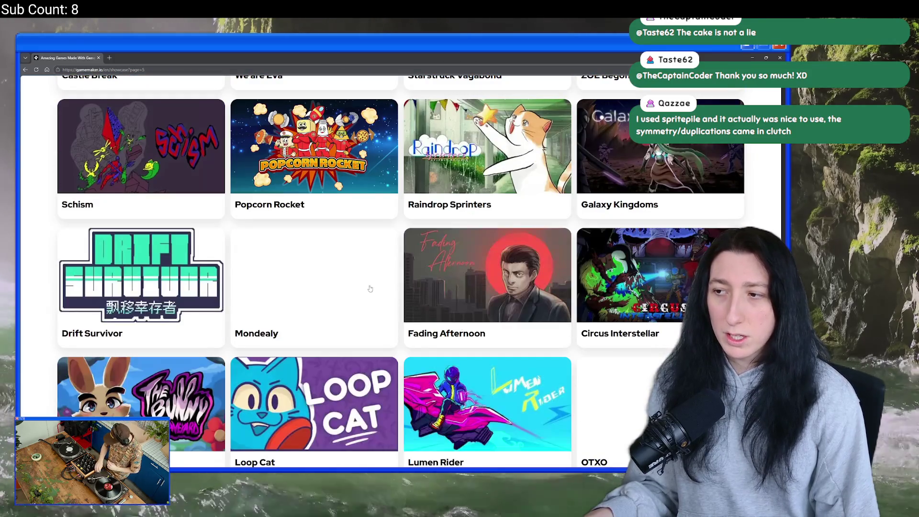
pyautogui.scroll(-4, 463, 153)
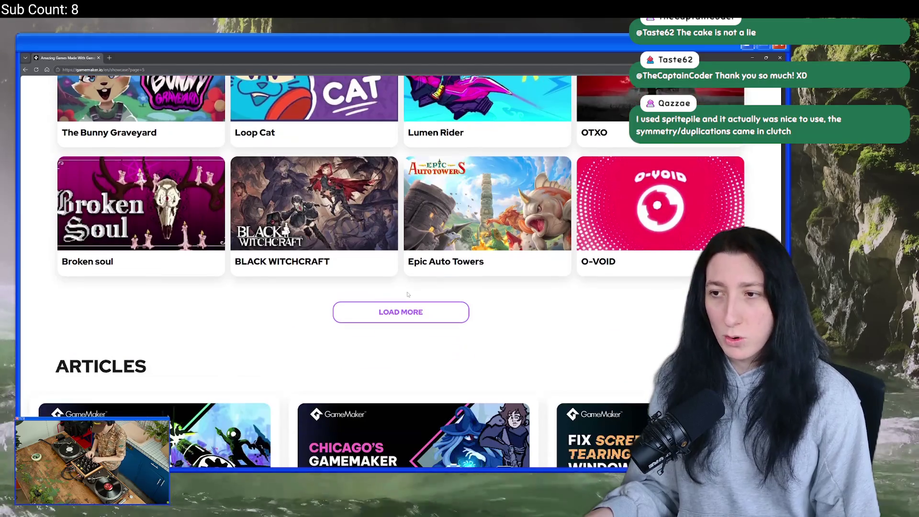
pyautogui.click(405, 307)
pyautogui.scroll(-3, 411, 311)
pyautogui.scroll(-3, 429, 319)
pyautogui.scroll(-1, 429, 319)
pyautogui.click(401, 367)
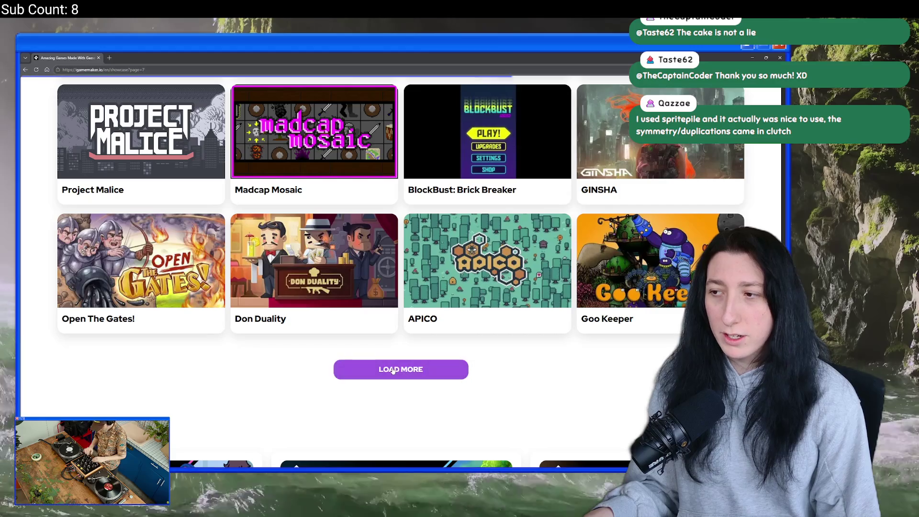
pyautogui.scroll(-7, 381, 225)
pyautogui.scroll(-2, 381, 225)
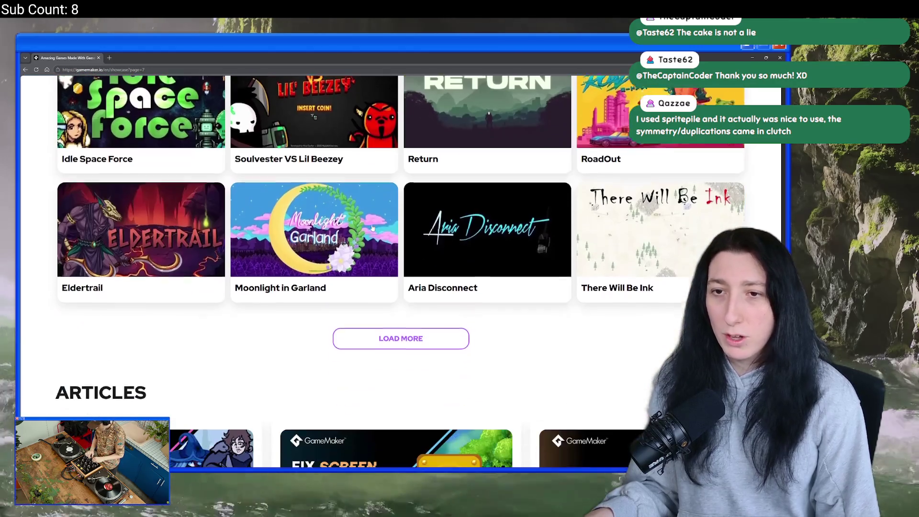
pyautogui.click(401, 343)
pyautogui.scroll(-3, 373, 244)
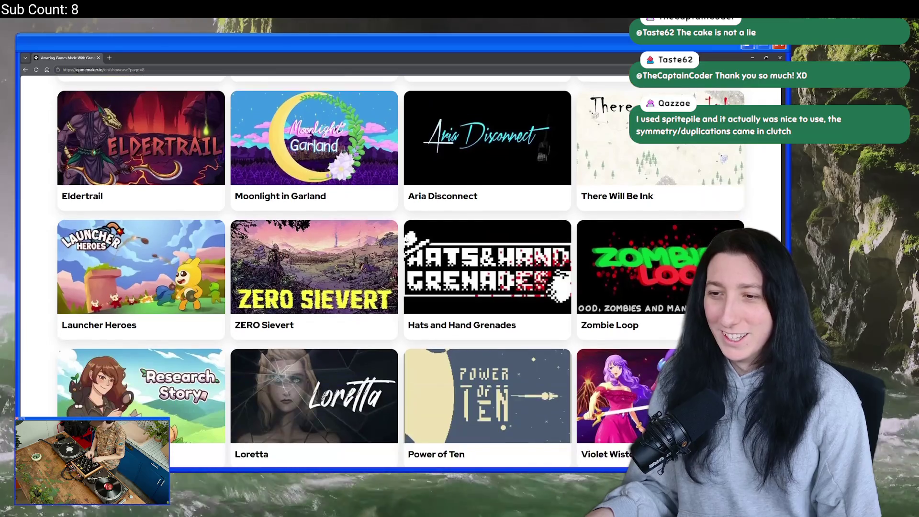
pyautogui.scroll(-4, 425, 190)
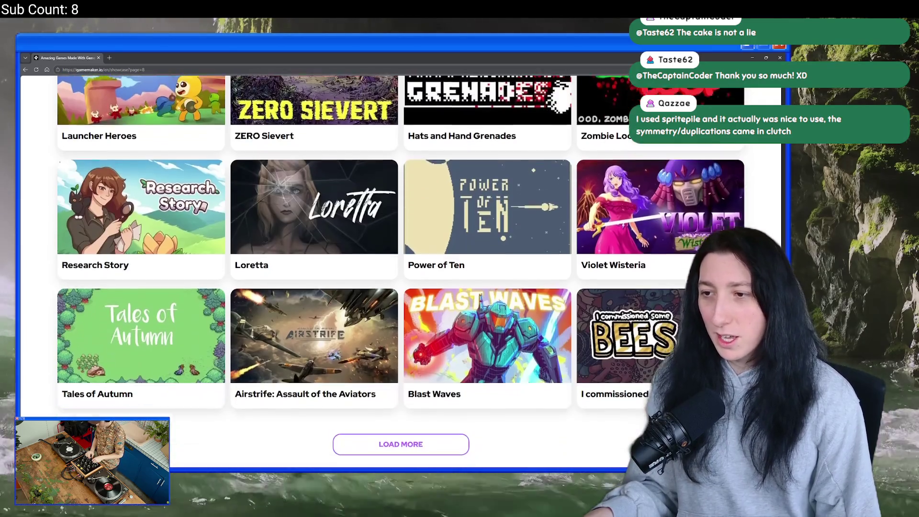
# Continue loading showcase pages 9 through 13, reaching Post Void and Remember When.
pyautogui.click(425, 329)
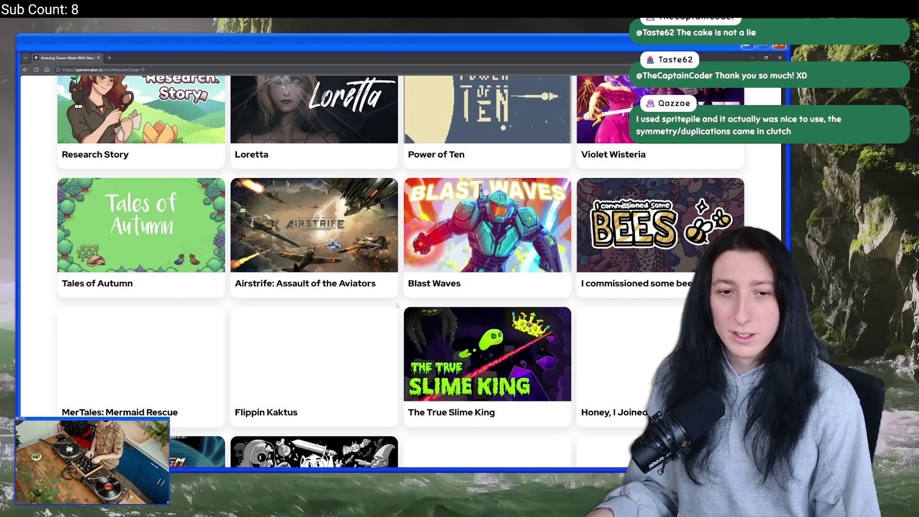
pyautogui.scroll(-3, 471, 235)
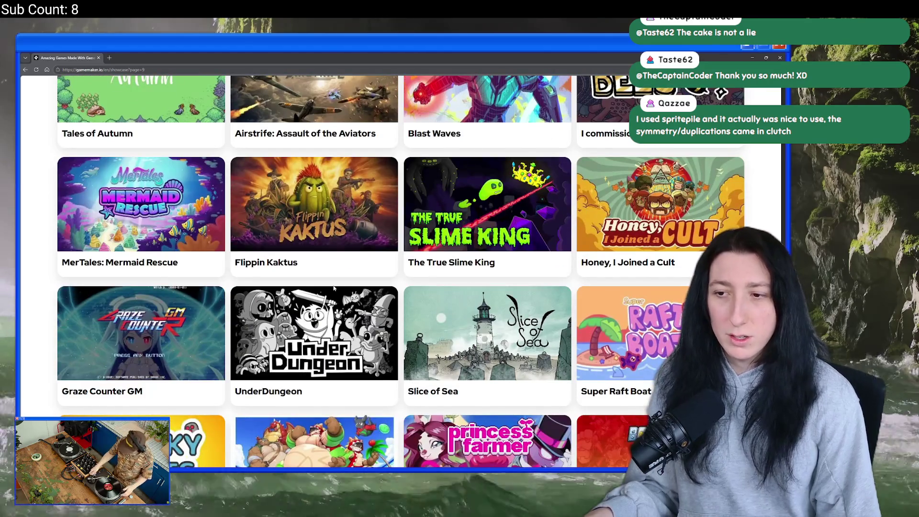
pyautogui.scroll(-2, 410, 214)
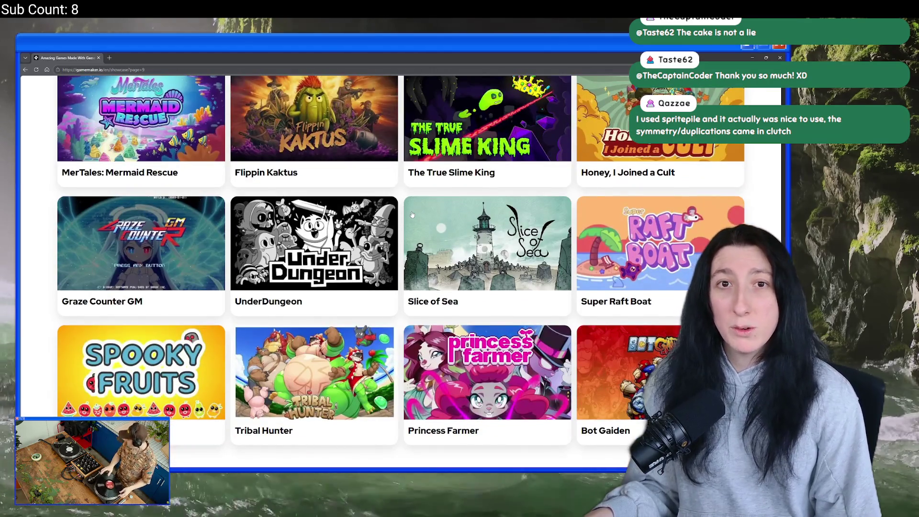
pyautogui.scroll(-2, 412, 215)
pyautogui.click(399, 388)
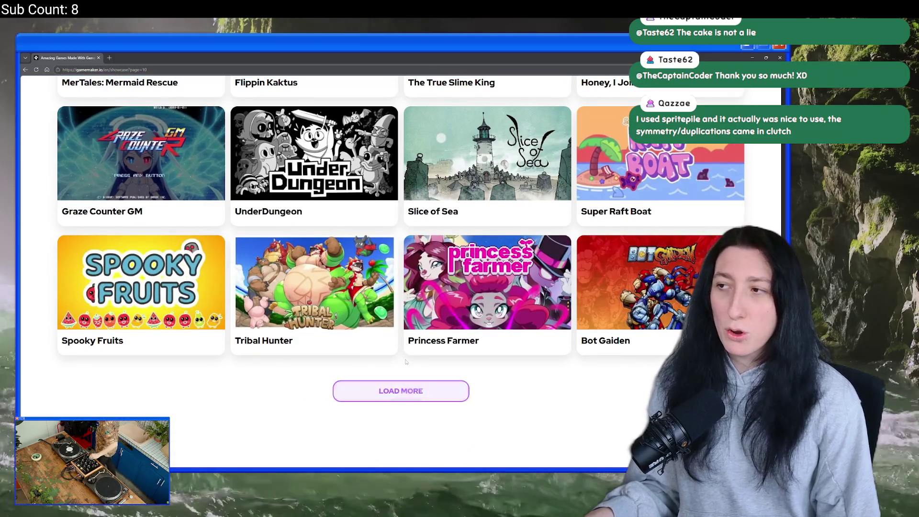
pyautogui.scroll(-3, 400, 225)
pyautogui.scroll(-3, 384, 177)
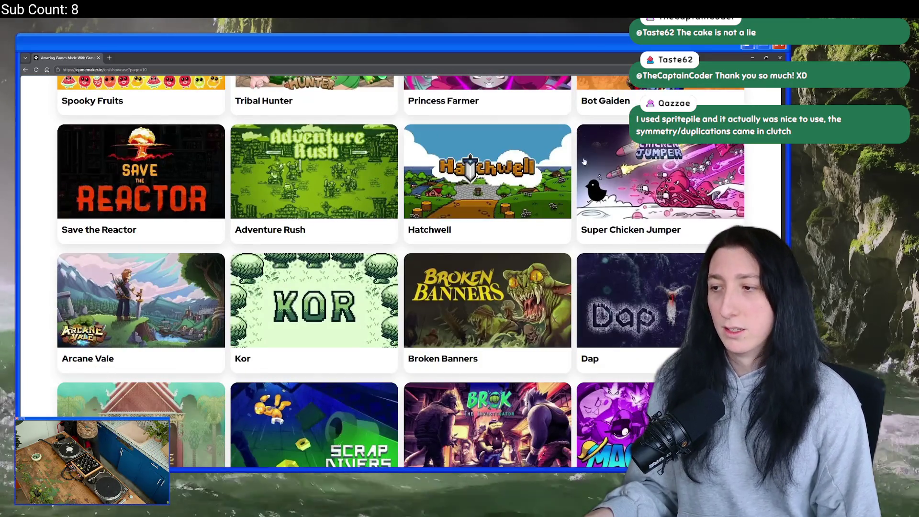
pyautogui.scroll(-4, 478, 239)
pyautogui.click(400, 388)
pyautogui.scroll(-10, 375, 328)
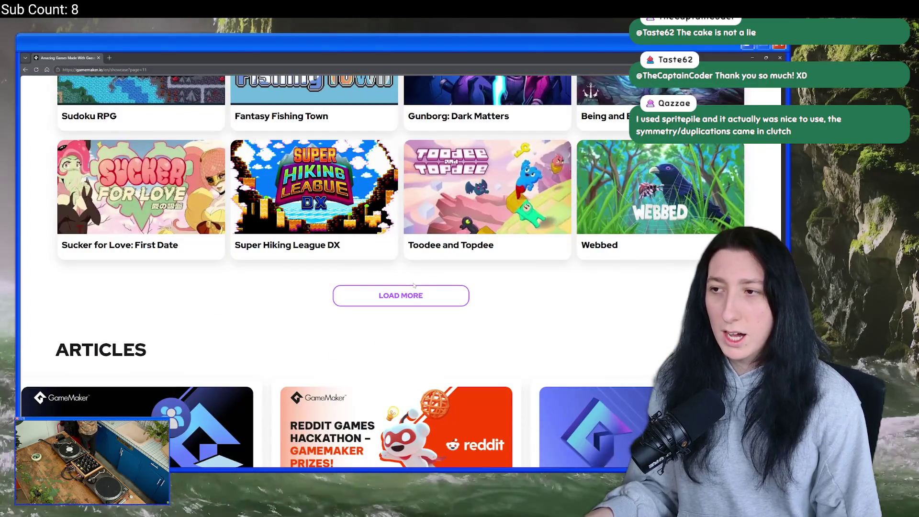
pyautogui.click(412, 295)
pyautogui.scroll(-3, 437, 177)
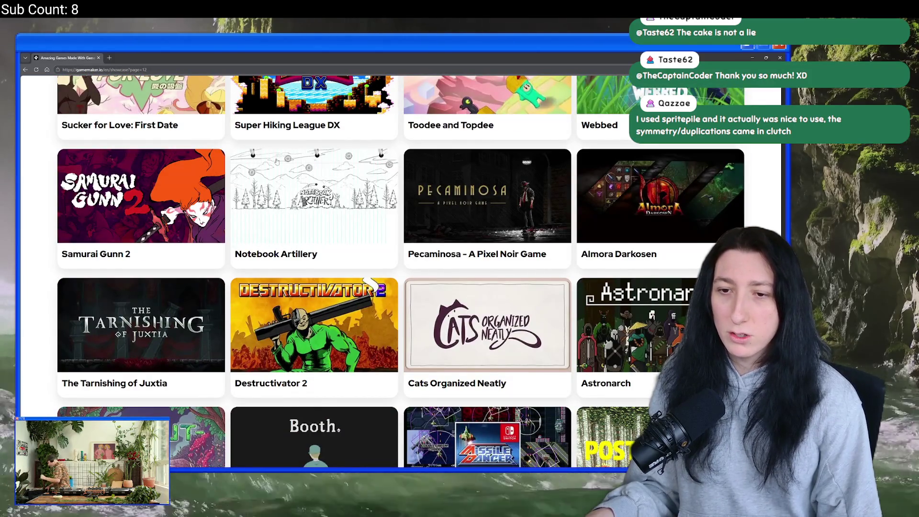
pyautogui.scroll(-3, 440, 142)
pyautogui.click(415, 410)
pyautogui.scroll(-3, 335, 263)
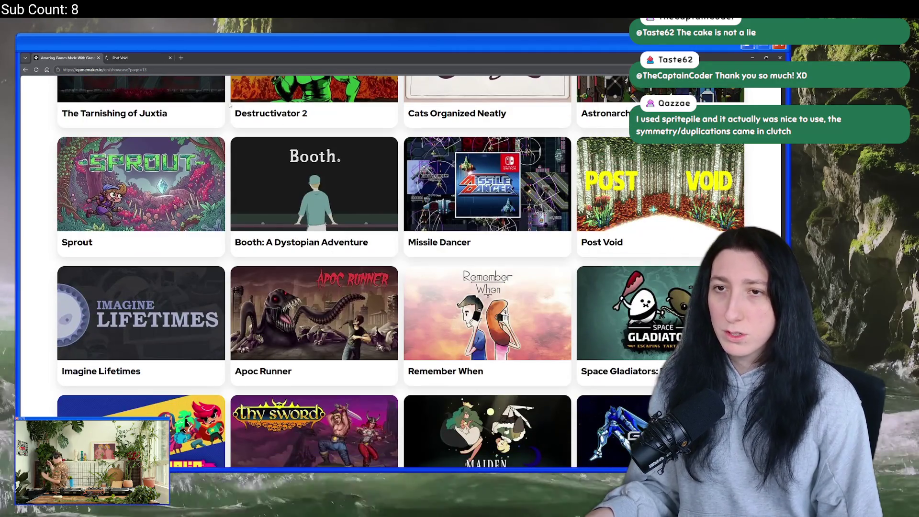
# Watch the Post Void trailer in its tab, then close that tab.
pyautogui.hotkey('ctrl', 'Tab')
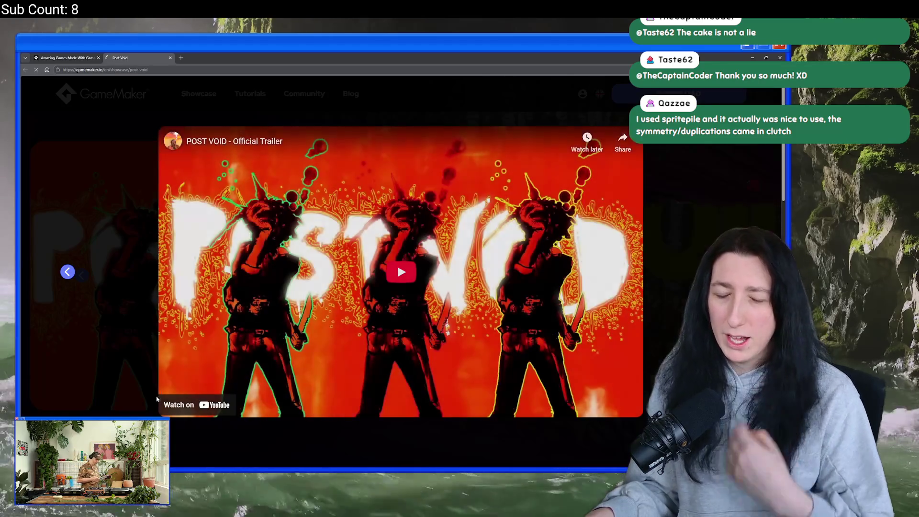
pyautogui.click(216, 383)
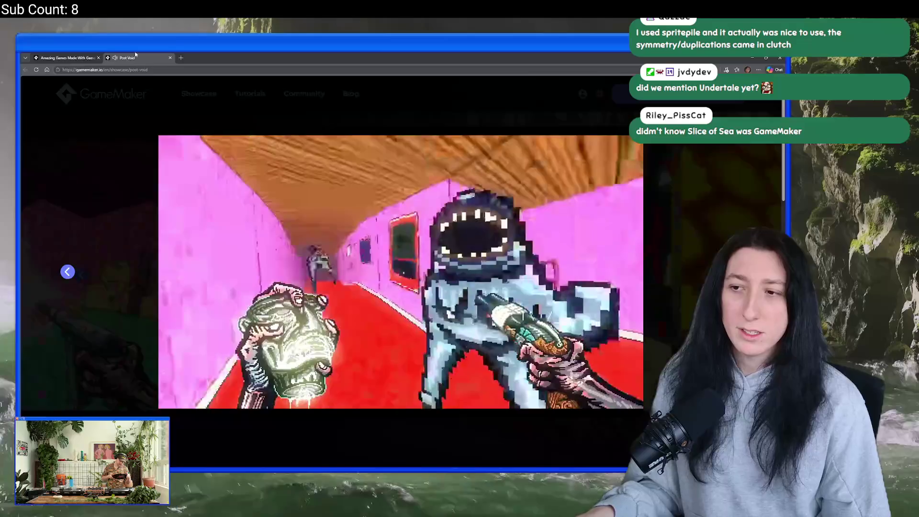
pyautogui.hotkey('ctrl', 'w')
pyautogui.scroll(-5, 423, 272)
pyautogui.scroll(-1, 422, 272)
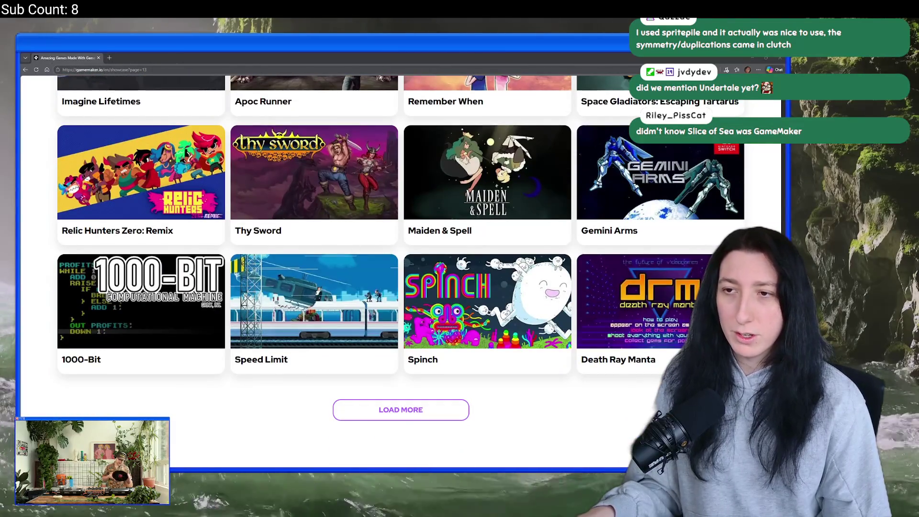
# Load showcase pages 14 and 15, briefly opening and closing the Unworthy game page.
pyautogui.scroll(-3, 197, 331)
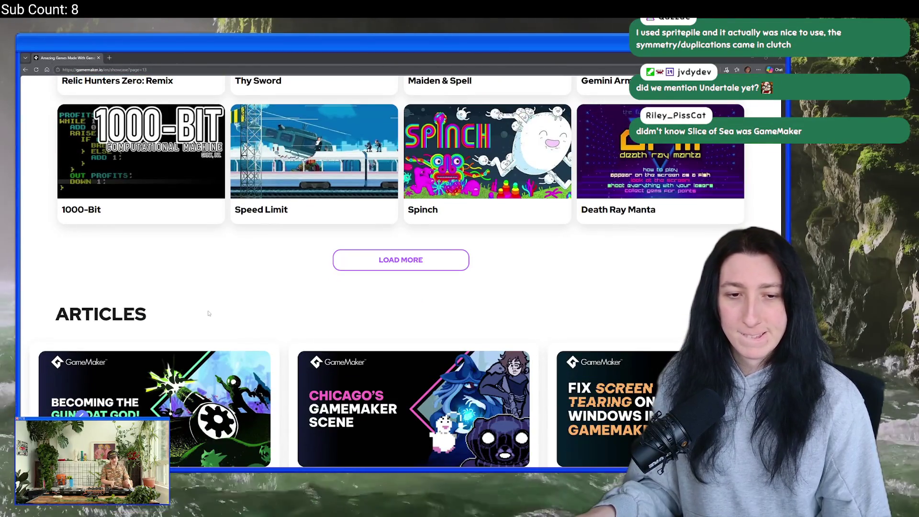
pyautogui.click(383, 259)
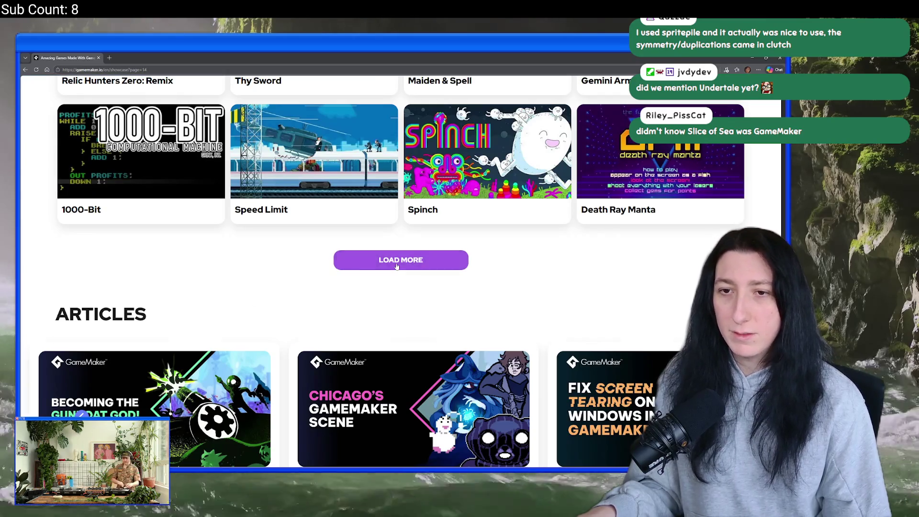
pyautogui.scroll(-3, 383, 259)
pyautogui.scroll(-1, 297, 181)
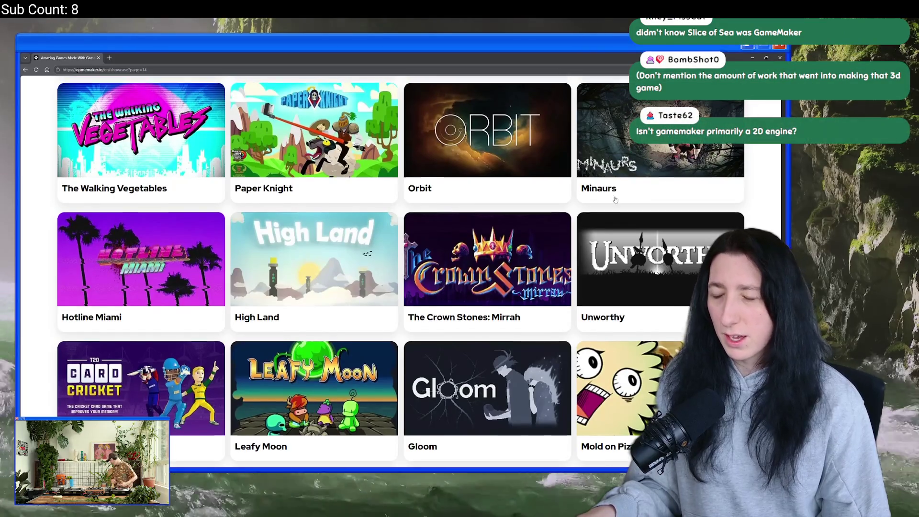
pyautogui.scroll(-2, 355, 174)
pyautogui.click(421, 406)
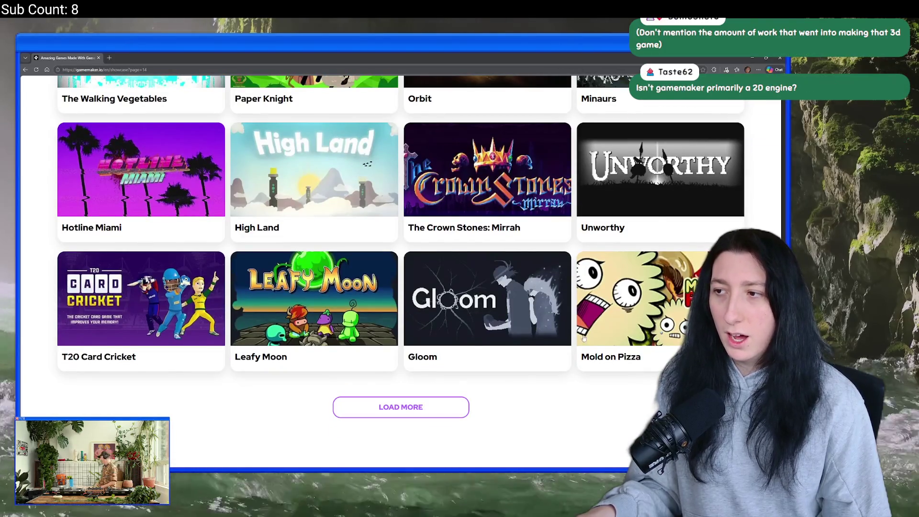
pyautogui.click(655, 178)
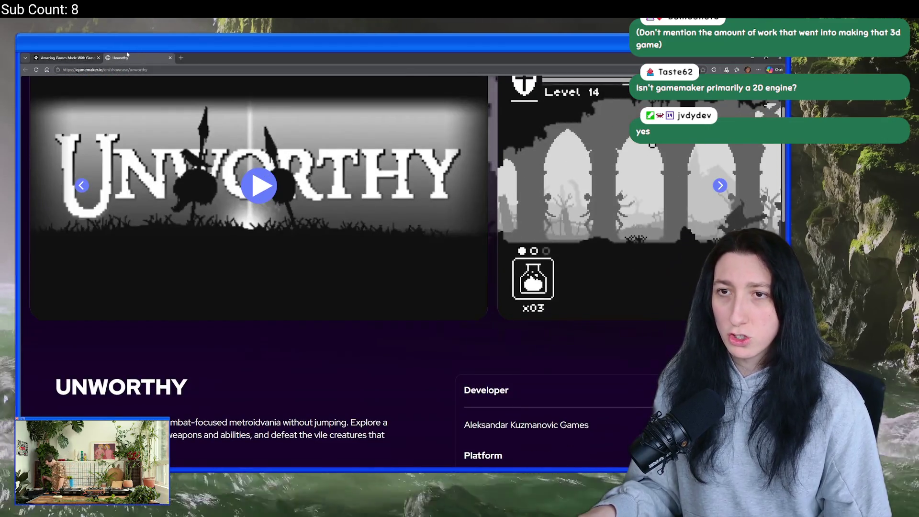
pyautogui.middleClick(128, 56)
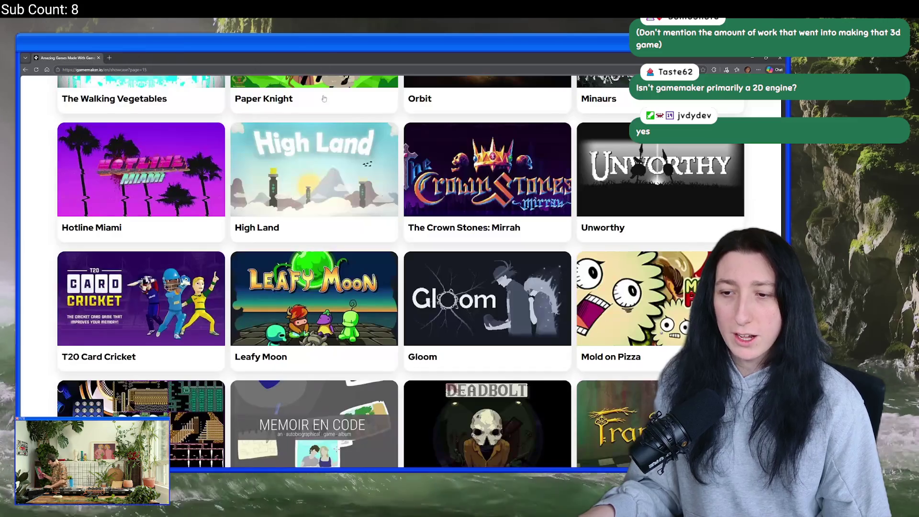
pyautogui.scroll(-4, 660, 206)
pyautogui.scroll(-4, 660, 206)
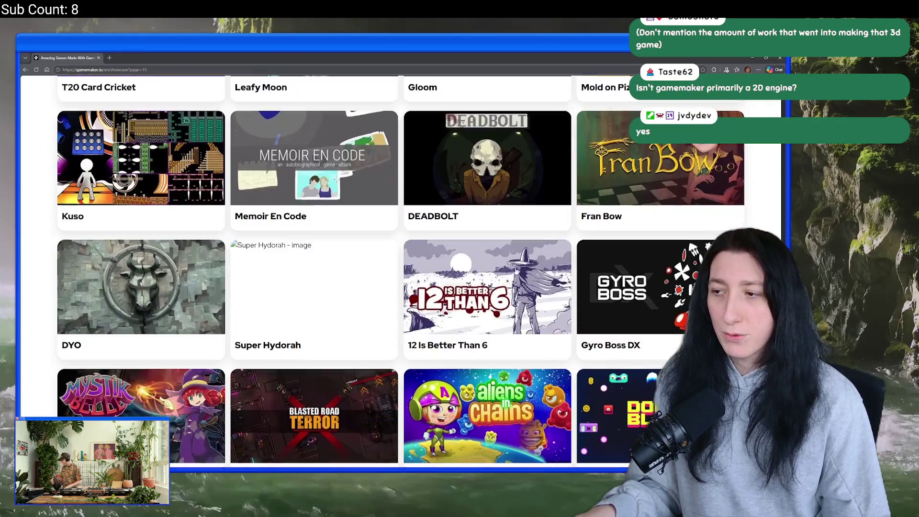
# Load showcase pages 16 through 20, down to the Spelunky and Alter Army row.
pyautogui.click(390, 414)
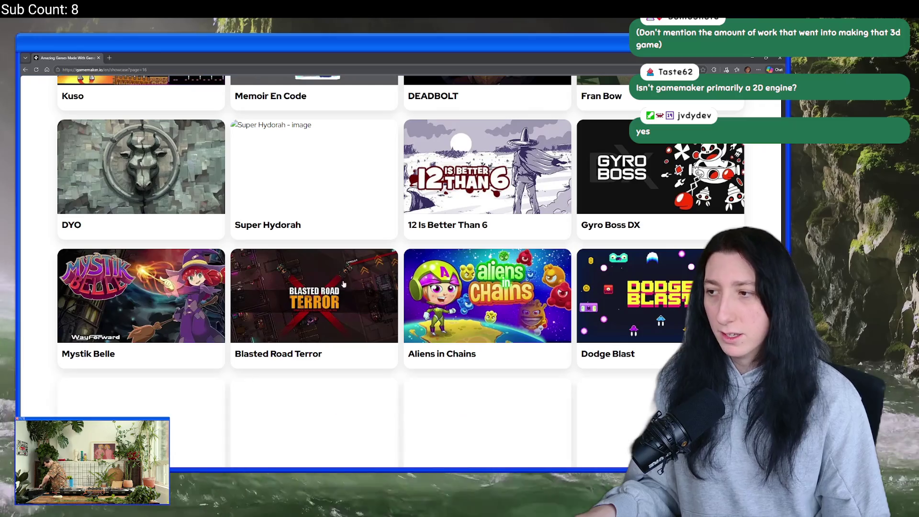
pyautogui.scroll(-5, 414, 269)
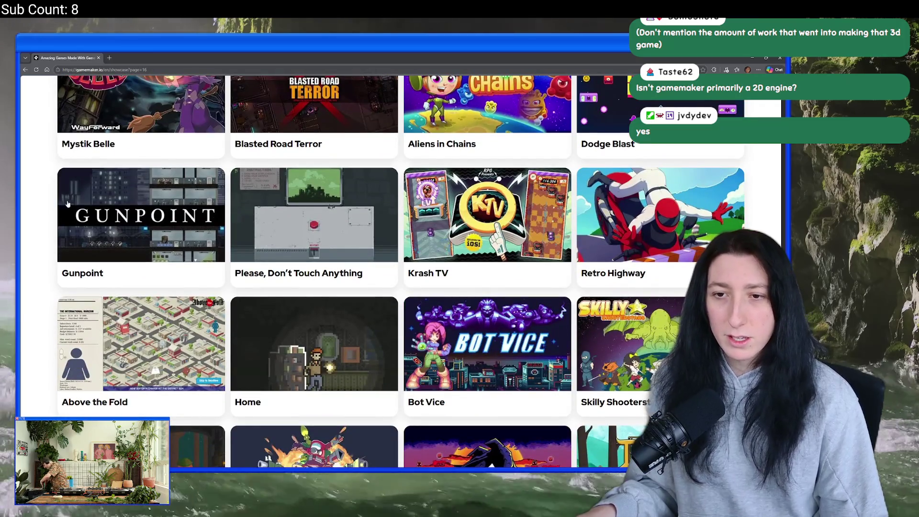
pyautogui.scroll(-4, 461, 213)
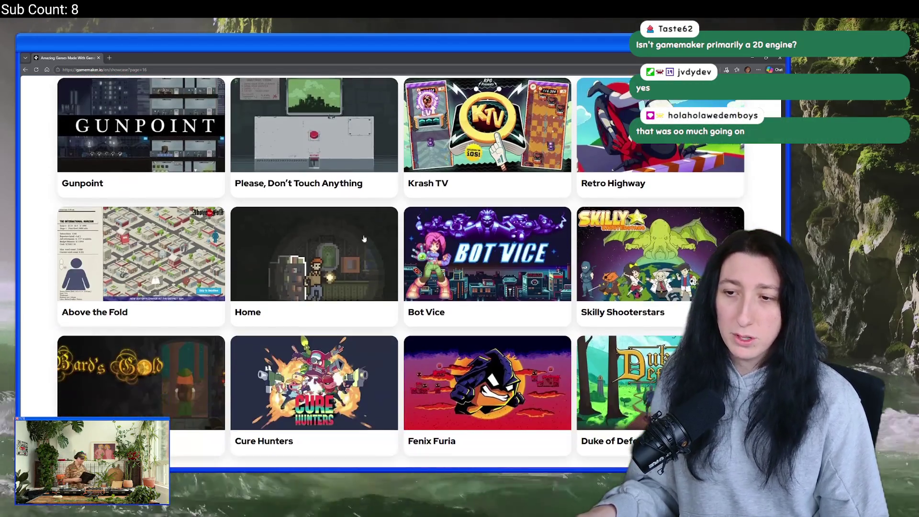
pyautogui.scroll(-1, 461, 214)
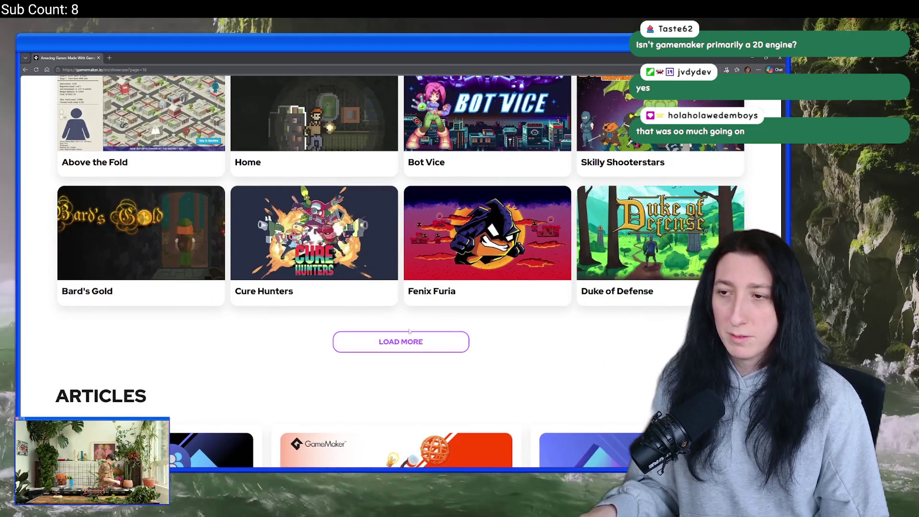
pyautogui.click(401, 342)
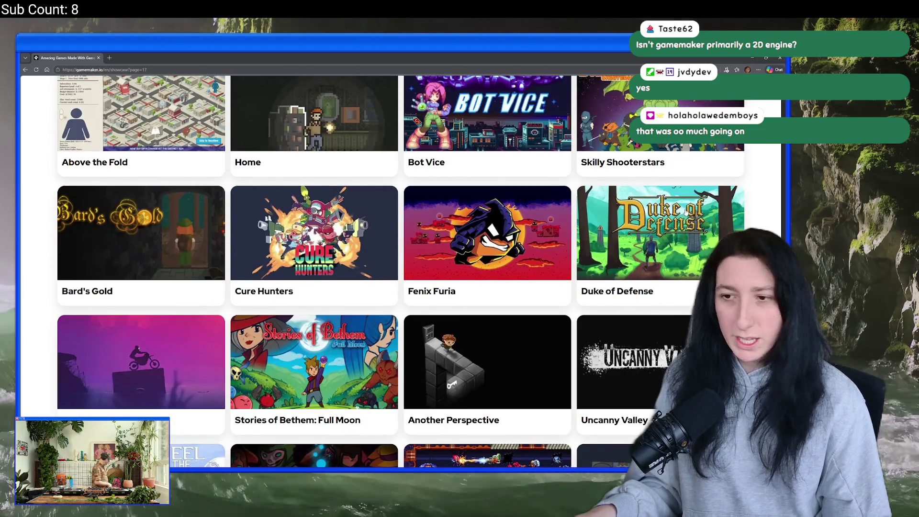
pyautogui.scroll(-2, 441, 249)
pyautogui.scroll(-1, 418, 213)
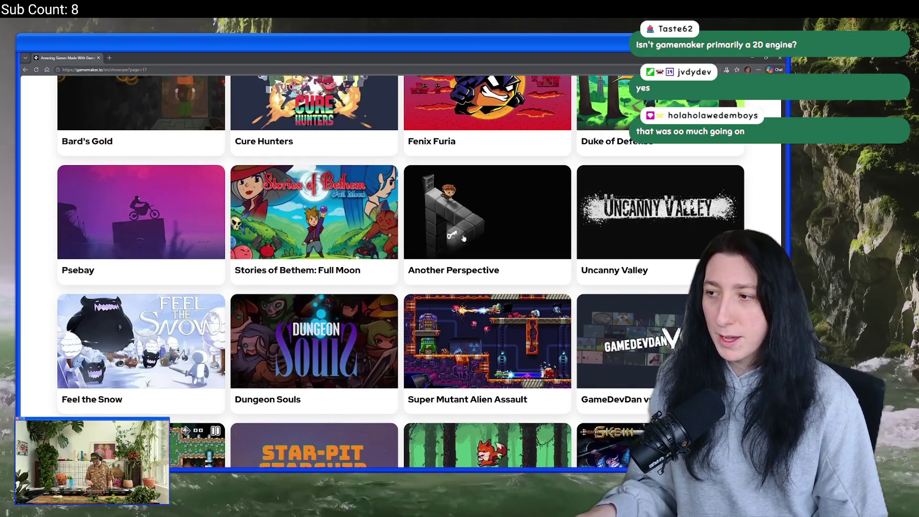
pyautogui.scroll(-2, 393, 214)
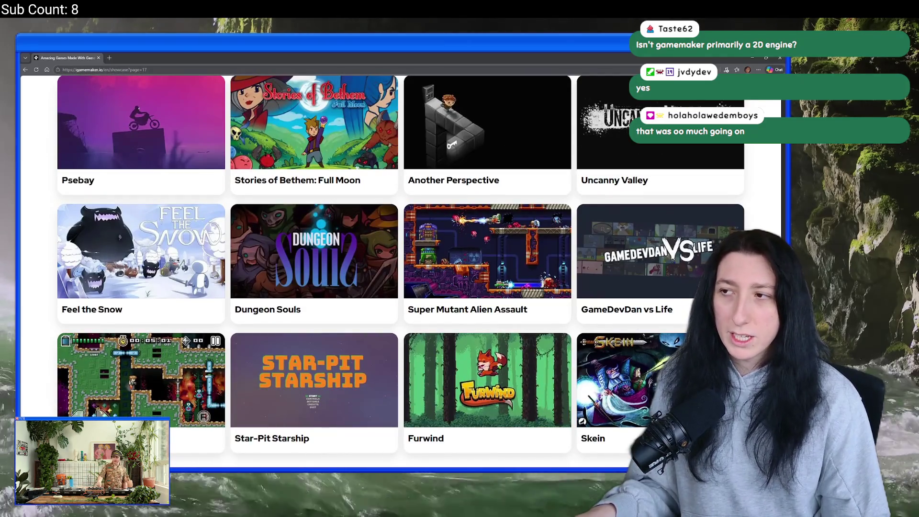
pyautogui.scroll(-2, 626, 170)
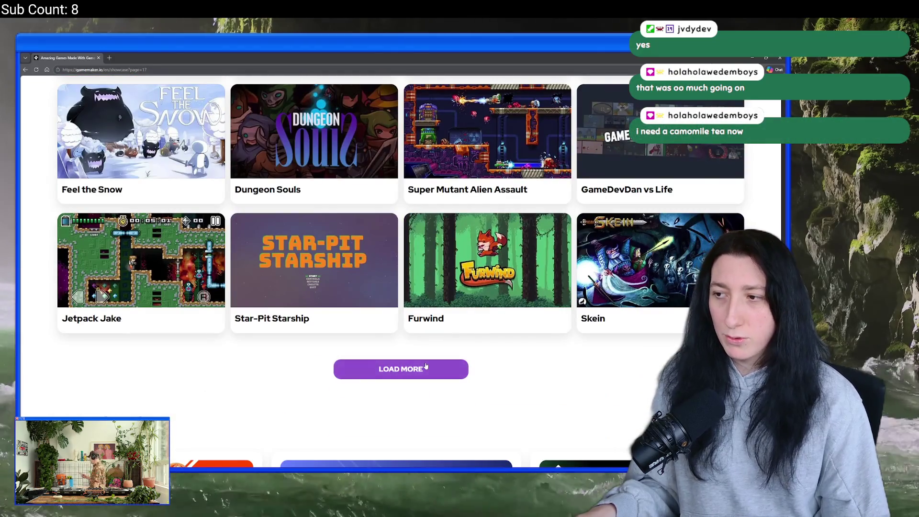
pyautogui.click(401, 369)
pyautogui.scroll(-4, 410, 253)
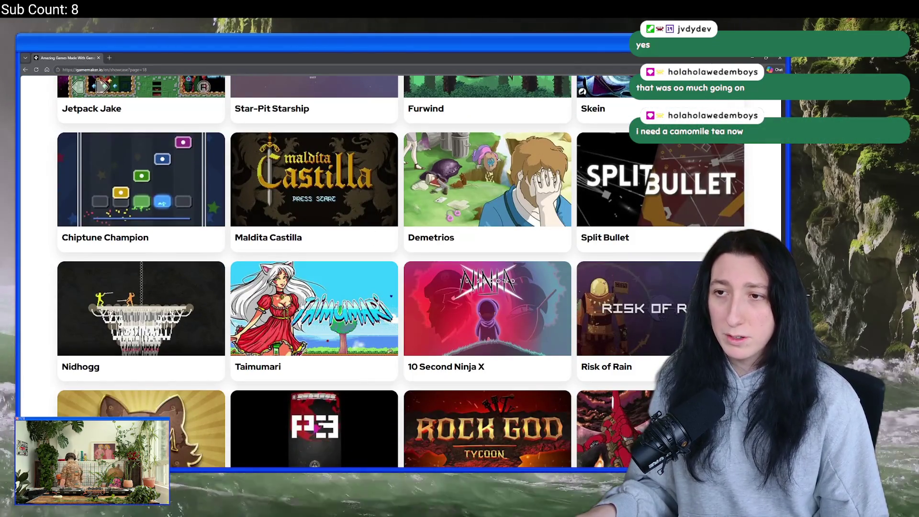
pyautogui.scroll(-1, 400, 271)
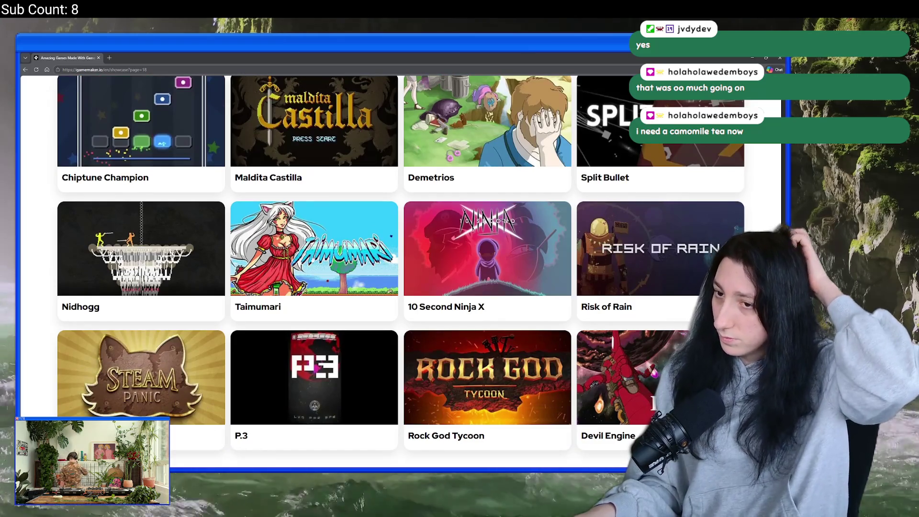
pyautogui.scroll(-2, 388, 260)
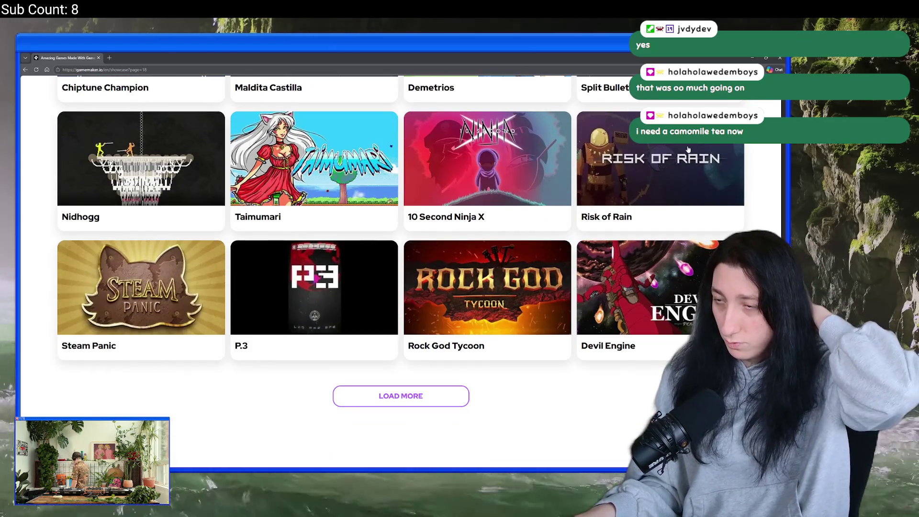
pyautogui.click(401, 396)
pyautogui.scroll(-4, 346, 338)
pyautogui.scroll(-2, 345, 338)
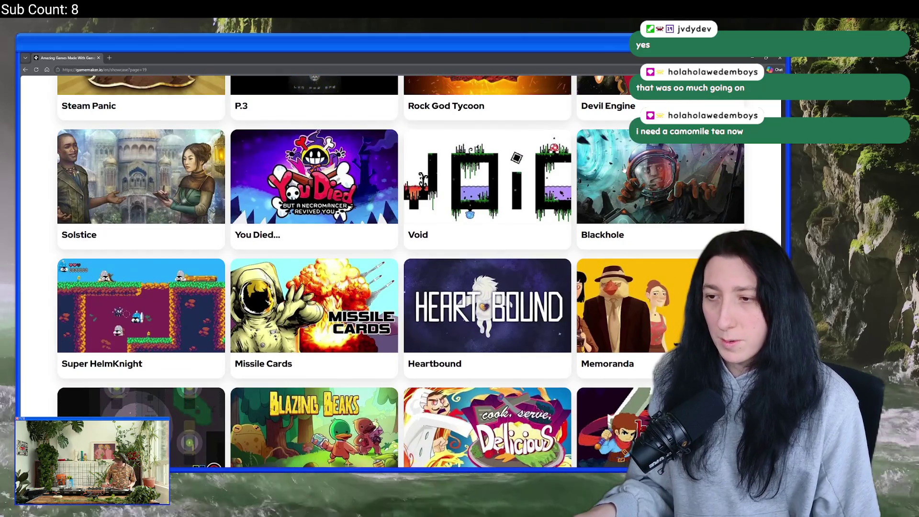
pyautogui.scroll(-3, 502, 291)
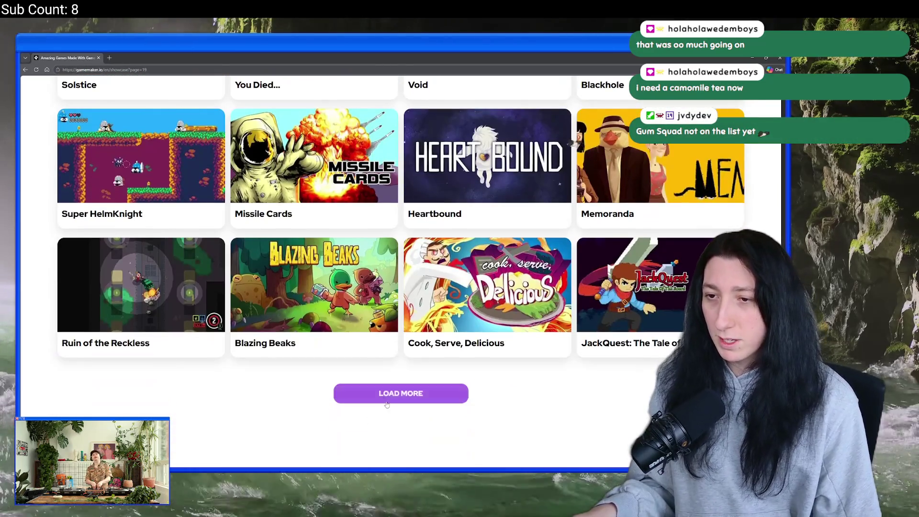
pyautogui.click(387, 403)
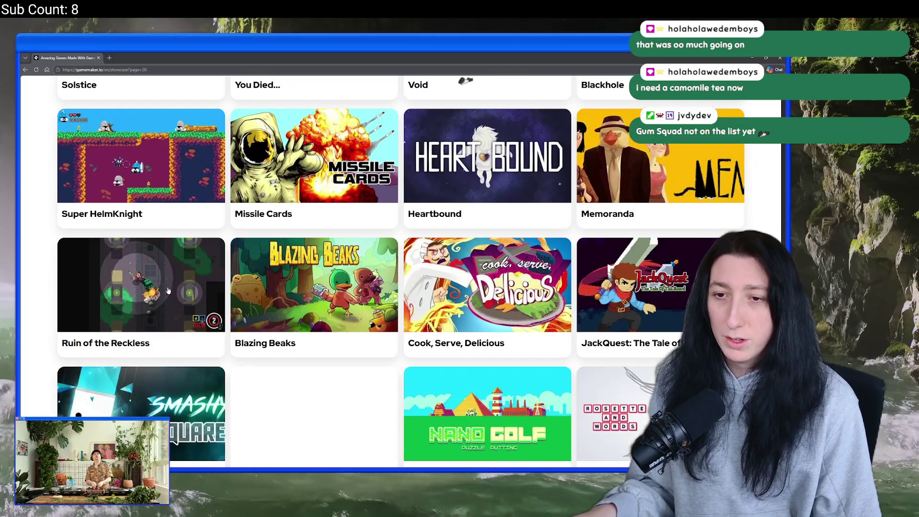
pyautogui.scroll(-6, 442, 292)
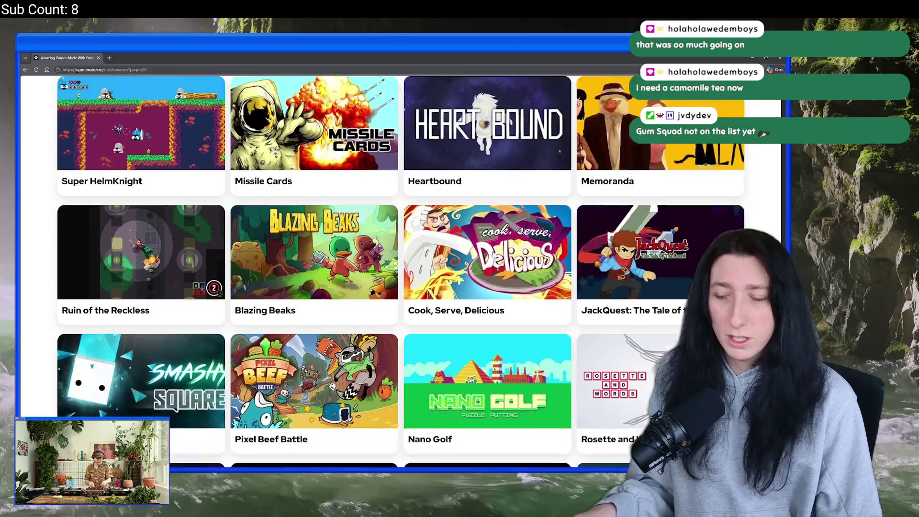
pyautogui.scroll(-2, 284, 233)
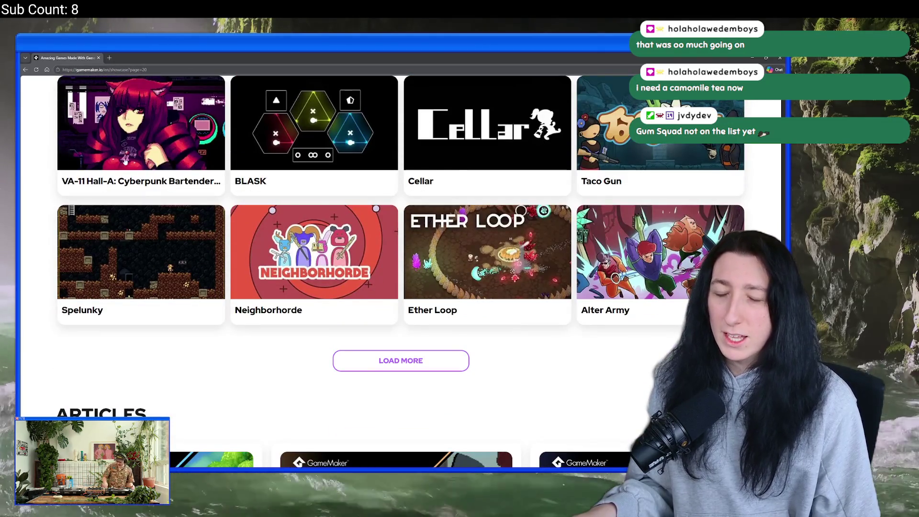
pyautogui.scroll(-1, 377, 330)
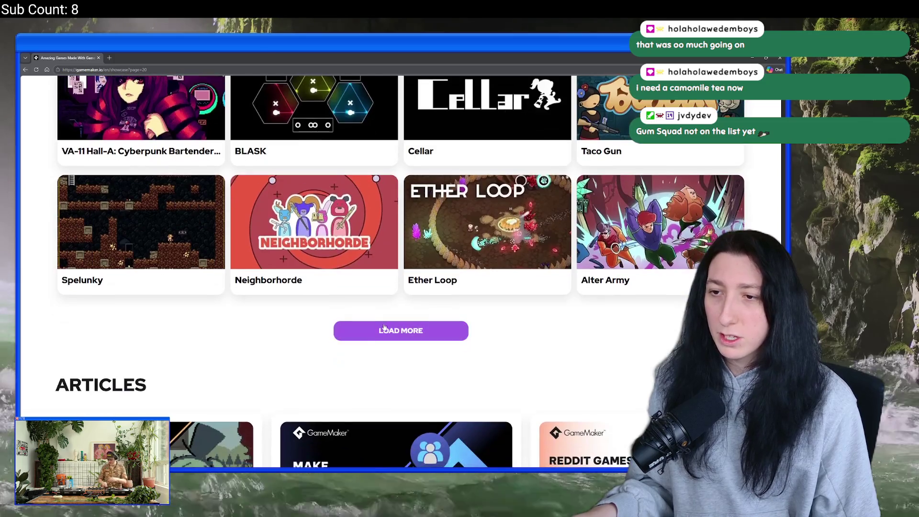
# Load more showcase batches past the Spelunky, Thunder Runnder and Birdcakes rows.
pyautogui.click(377, 331)
pyautogui.scroll(-3, 377, 336)
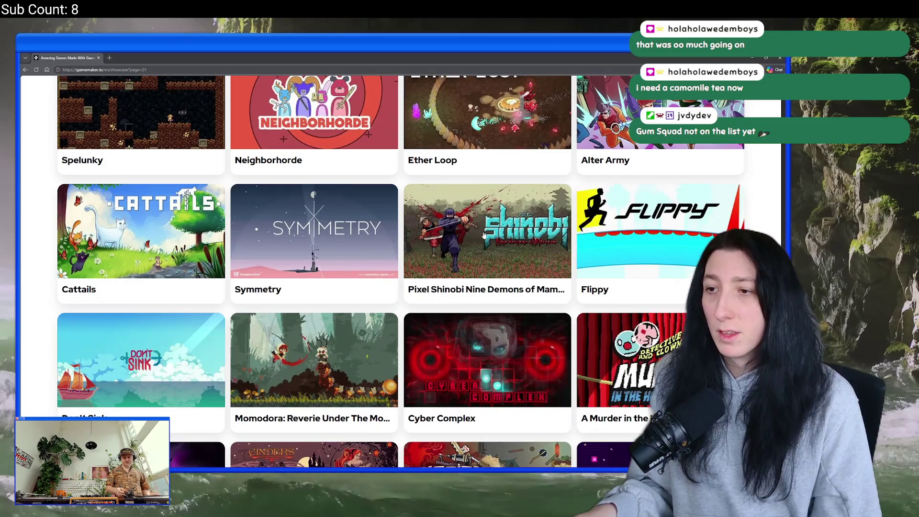
pyautogui.scroll(-3, 482, 235)
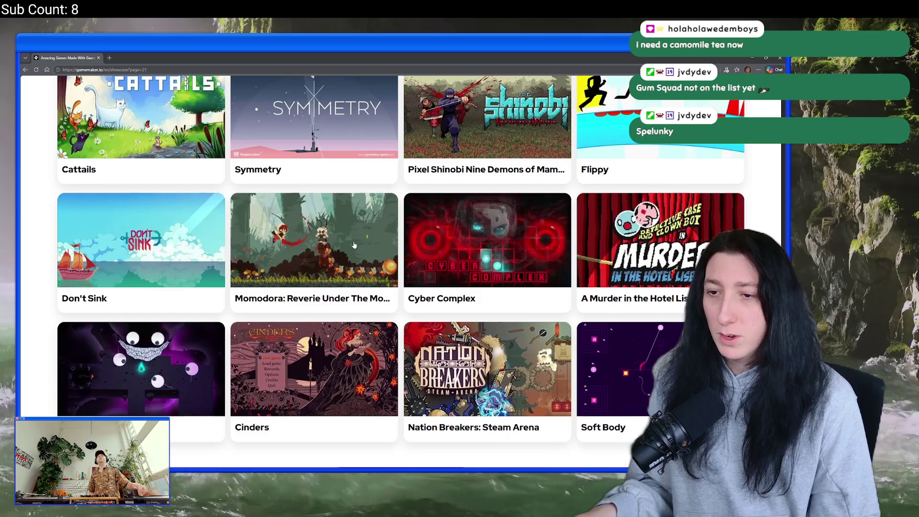
pyautogui.scroll(-2, 359, 357)
pyautogui.click(394, 397)
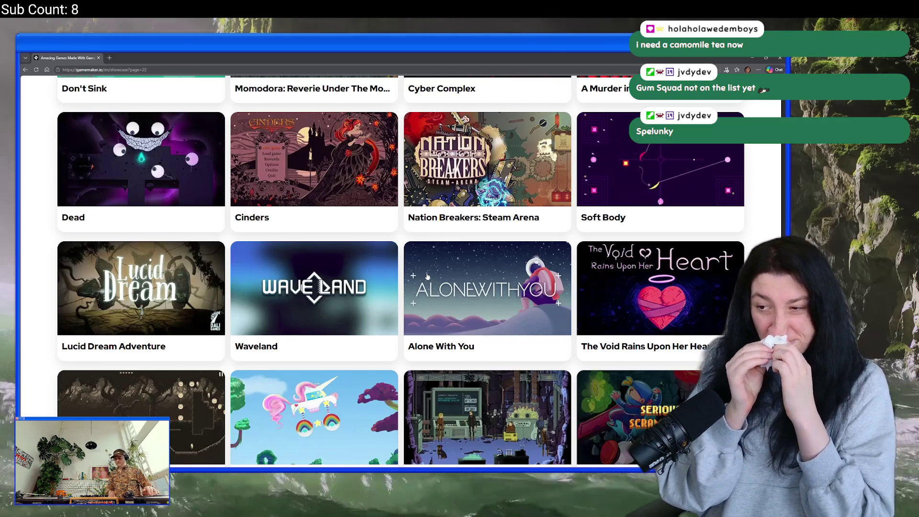
pyautogui.scroll(-5, 427, 276)
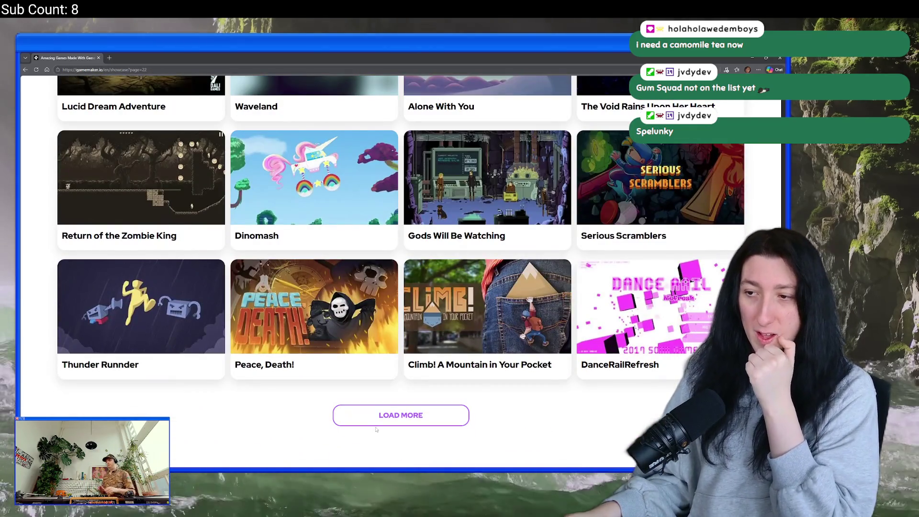
pyautogui.click(377, 417)
pyautogui.scroll(-5, 403, 162)
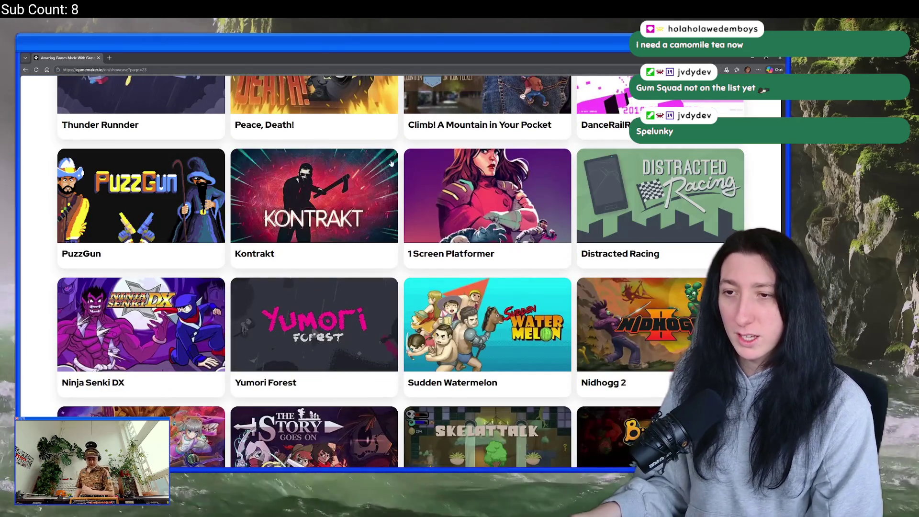
pyautogui.scroll(-3, 324, 172)
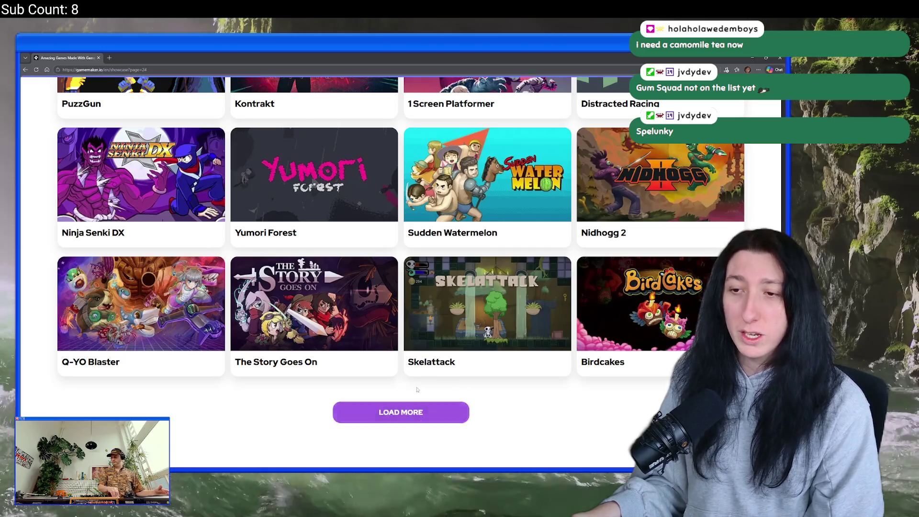
pyautogui.click(421, 413)
pyautogui.scroll(-3, 324, 158)
pyautogui.scroll(-2, 324, 159)
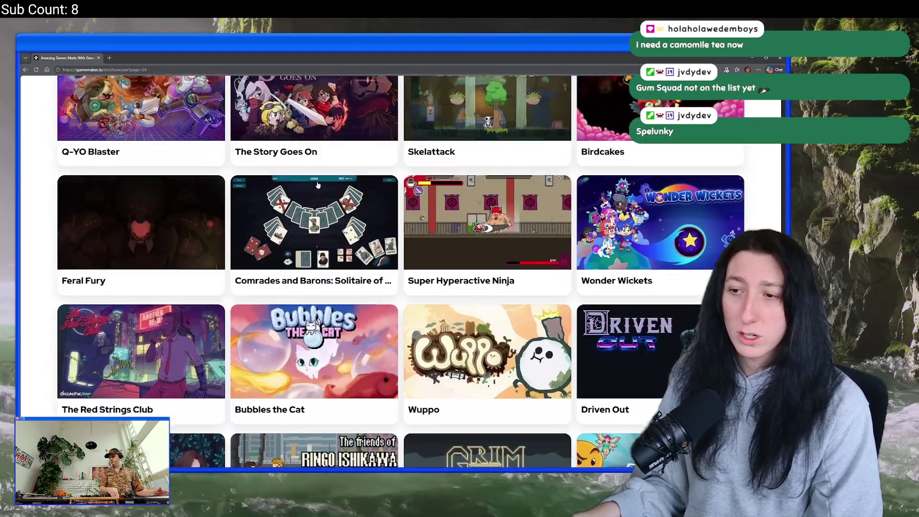
pyautogui.scroll(-3, 360, 259)
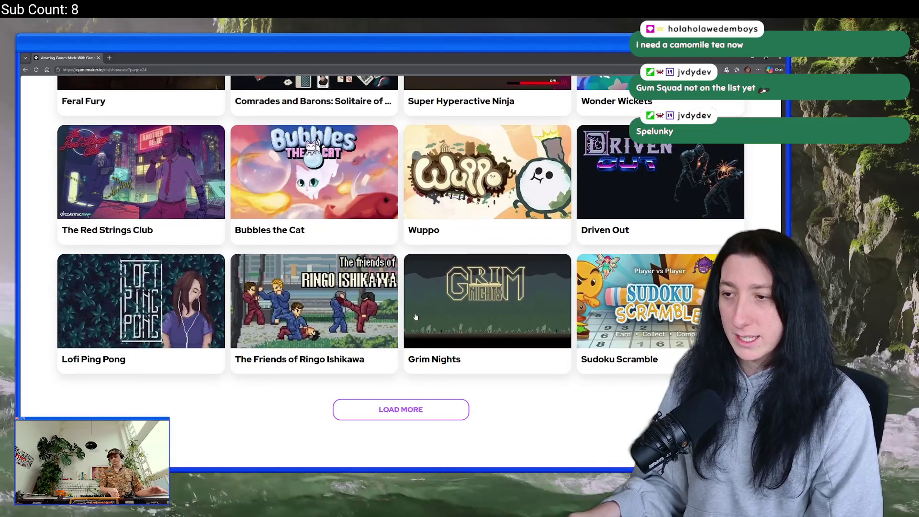
# Load further batches through Downwell and Iron Snout, and open Death's Gambit in a new tab.
pyautogui.click(401, 412)
pyautogui.scroll(-3, 375, 355)
pyautogui.scroll(-2, 376, 354)
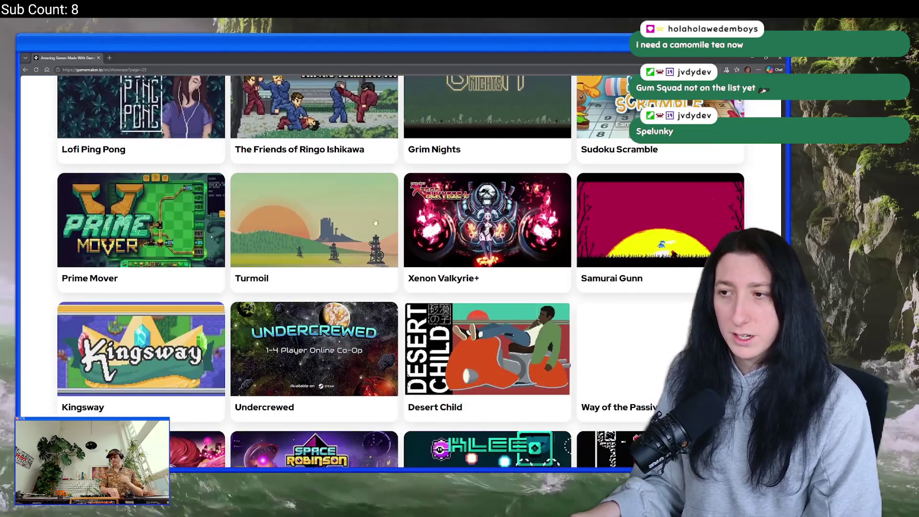
pyautogui.scroll(-3, 323, 284)
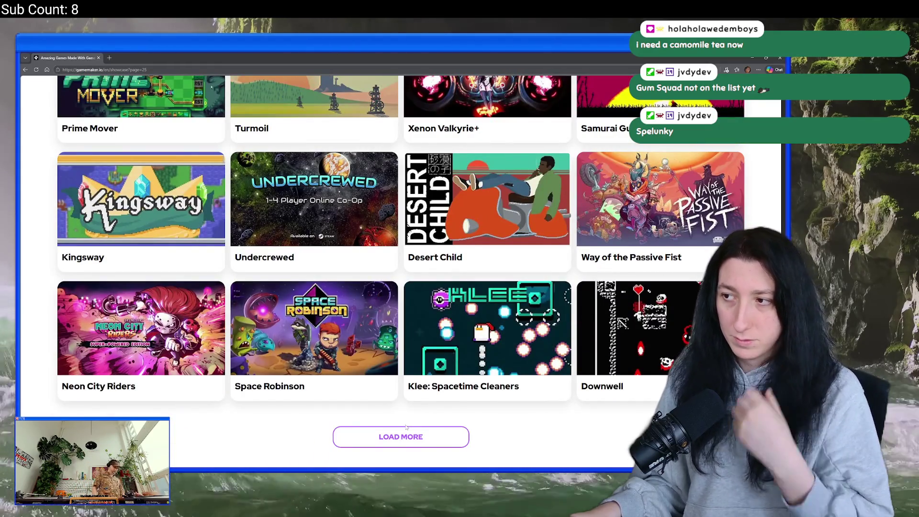
pyautogui.click(404, 433)
pyautogui.scroll(-5, 377, 384)
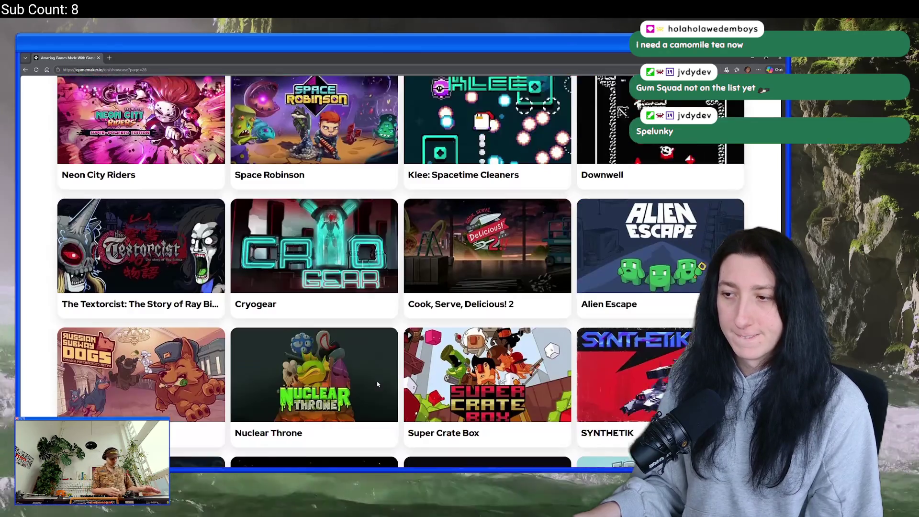
pyautogui.scroll(-2, 377, 384)
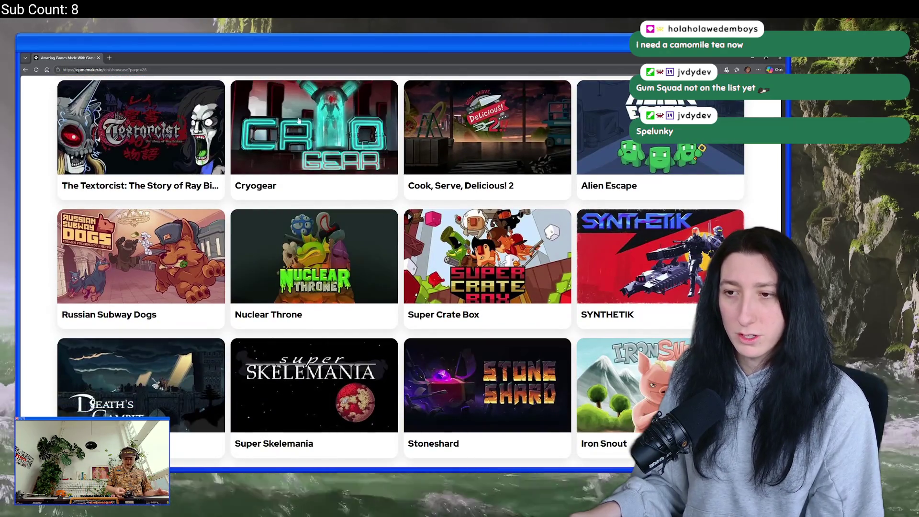
pyautogui.scroll(-2, 400, 256)
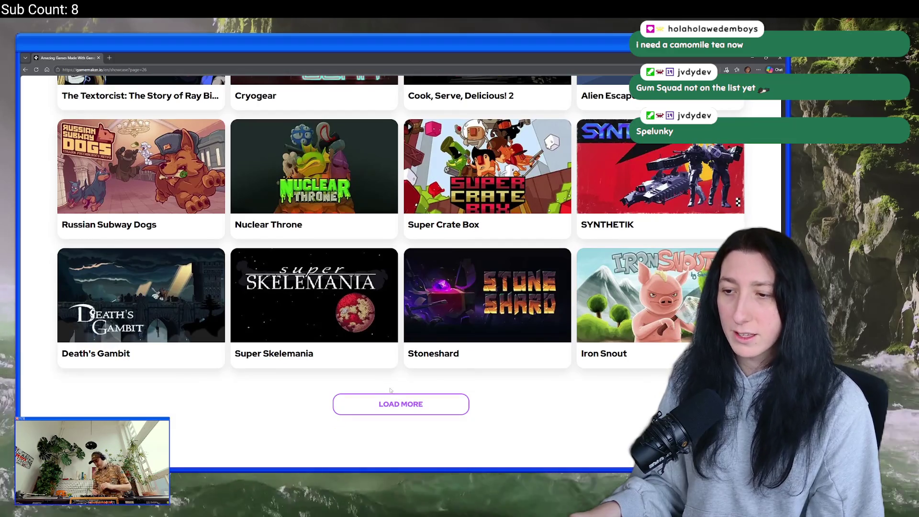
pyautogui.click(391, 404)
pyautogui.scroll(-3, 391, 335)
pyautogui.click(109, 58)
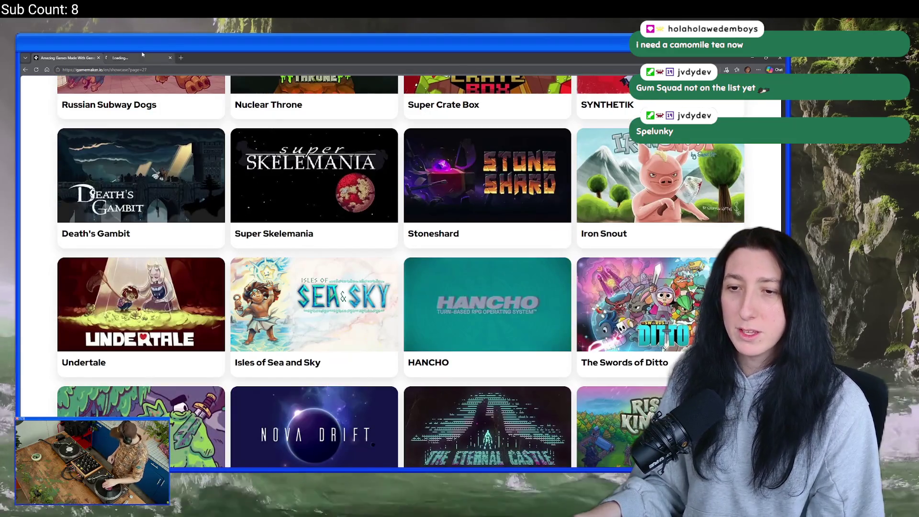
# On the Death's Gambit tab, play the 'Bosses Trailer | PS4' unmuted in full screen.
pyautogui.scroll(-5, 594, 194)
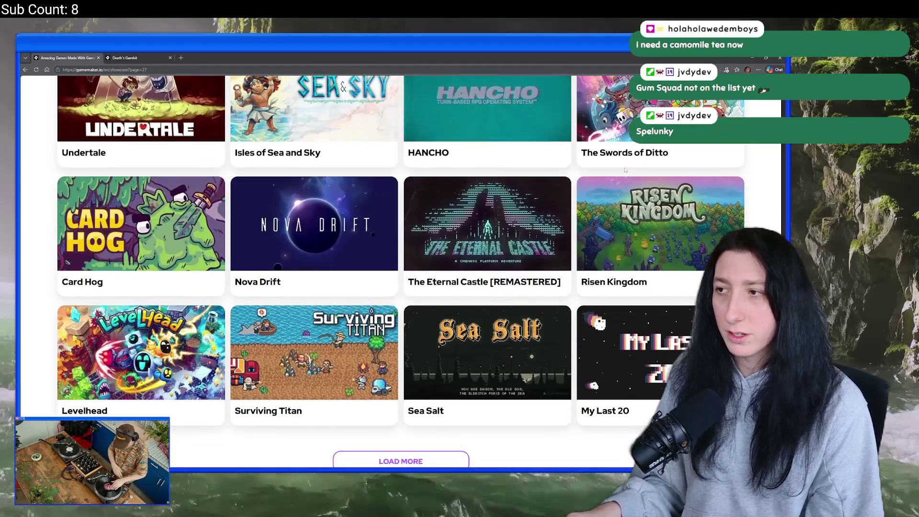
pyautogui.scroll(-1, 595, 193)
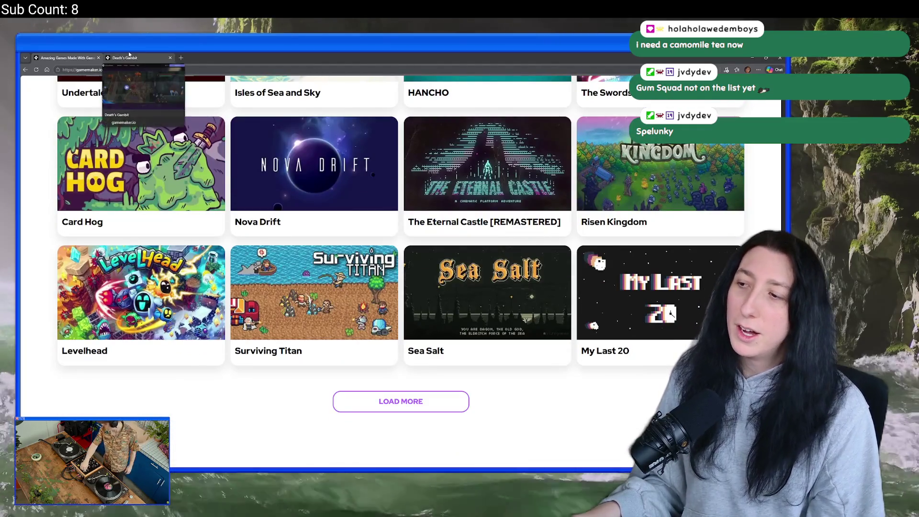
pyautogui.click(129, 57)
pyautogui.click(276, 343)
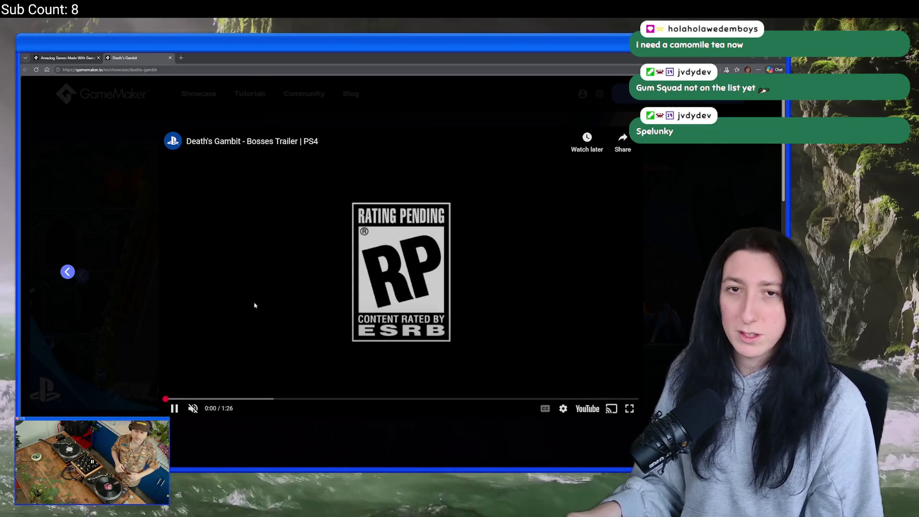
pyautogui.click(193, 408)
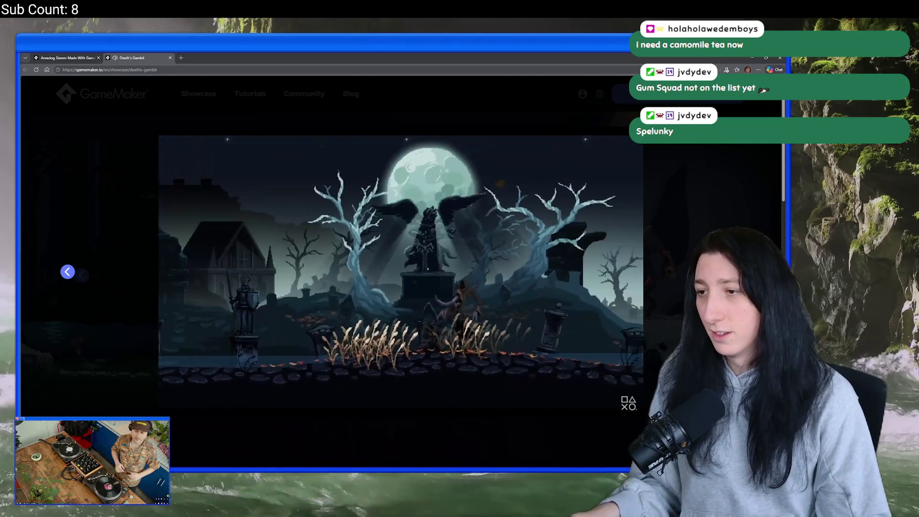
pyautogui.click(633, 415)
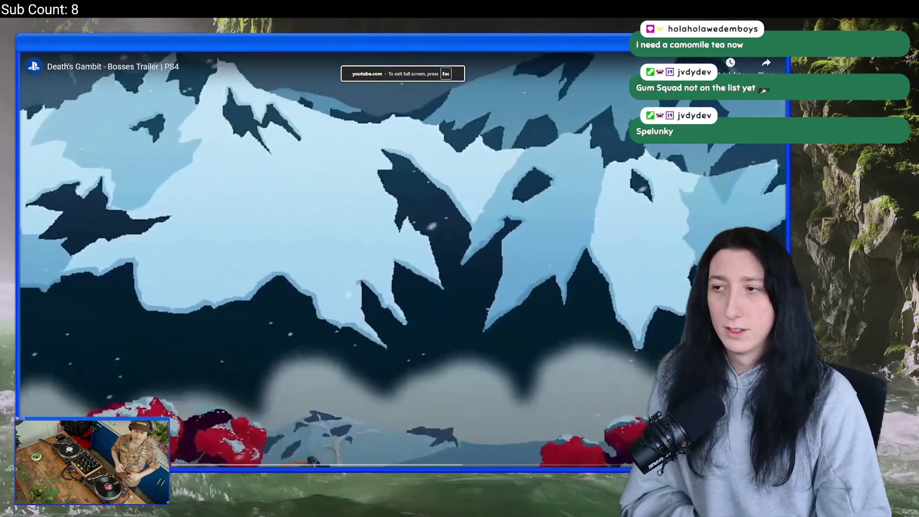
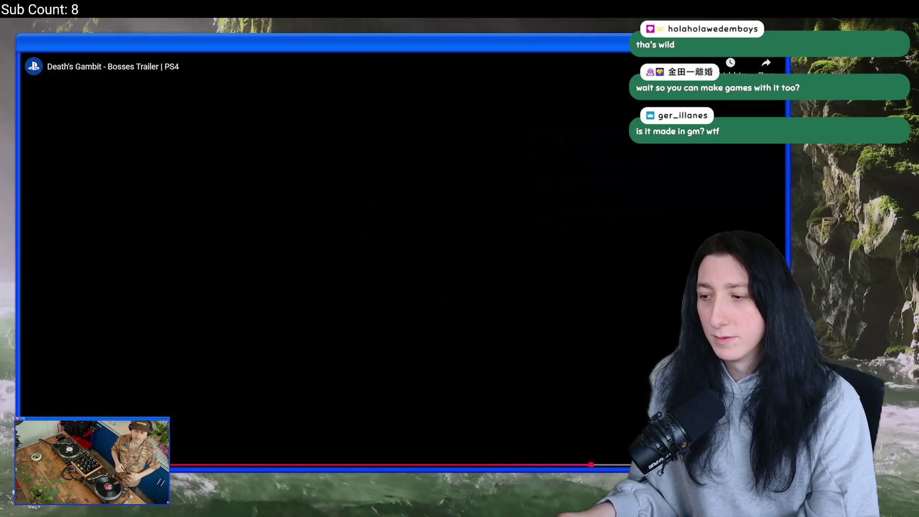
# Exit fullscreen, pause the Death's Gambit trailer and close its page.
pyautogui.press('Escape')
pyautogui.press('space')
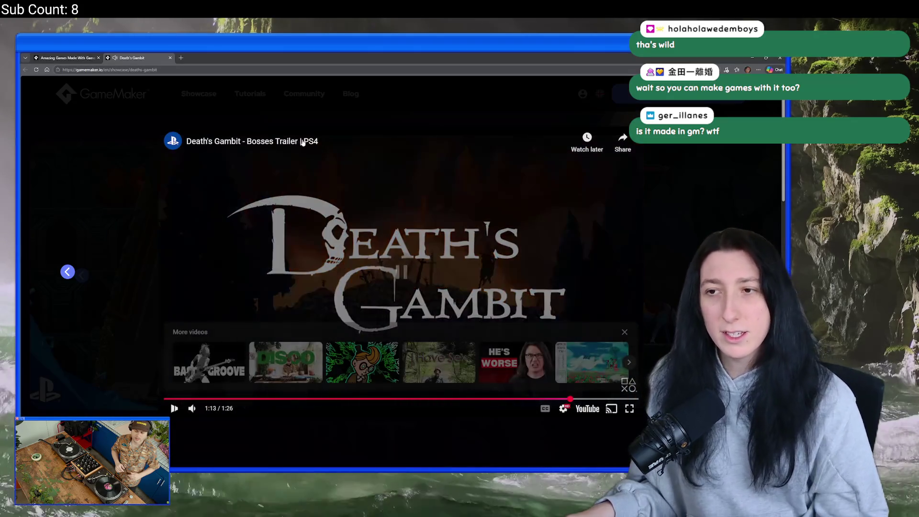
pyautogui.hotkey('ctrl', 'w')
# Open the Wandersong game page, view a screenshot enlarged, then close the page.
pyautogui.scroll(-3, 673, 224)
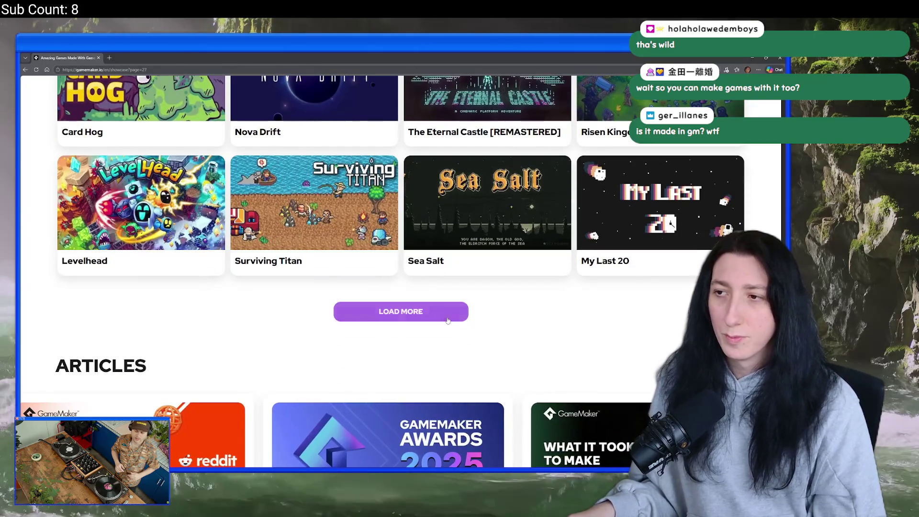
pyautogui.scroll(-5, 672, 224)
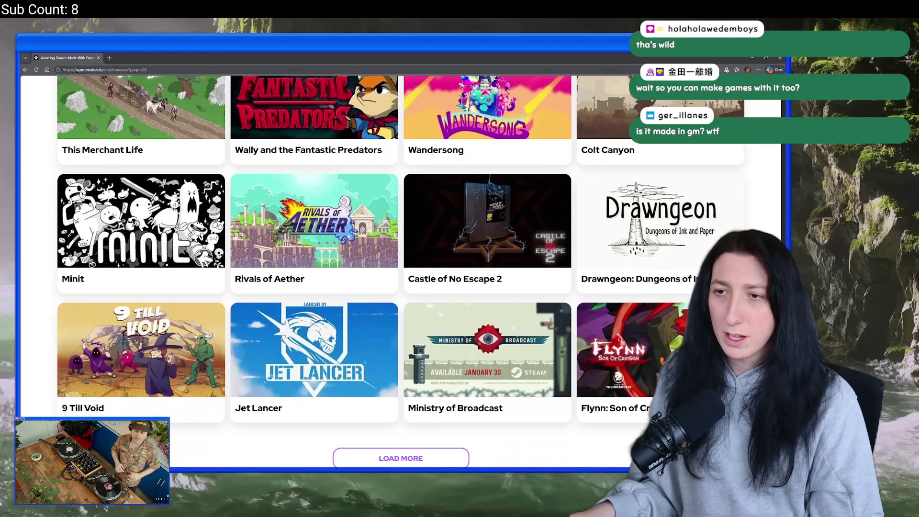
pyautogui.scroll(3, 601, 199)
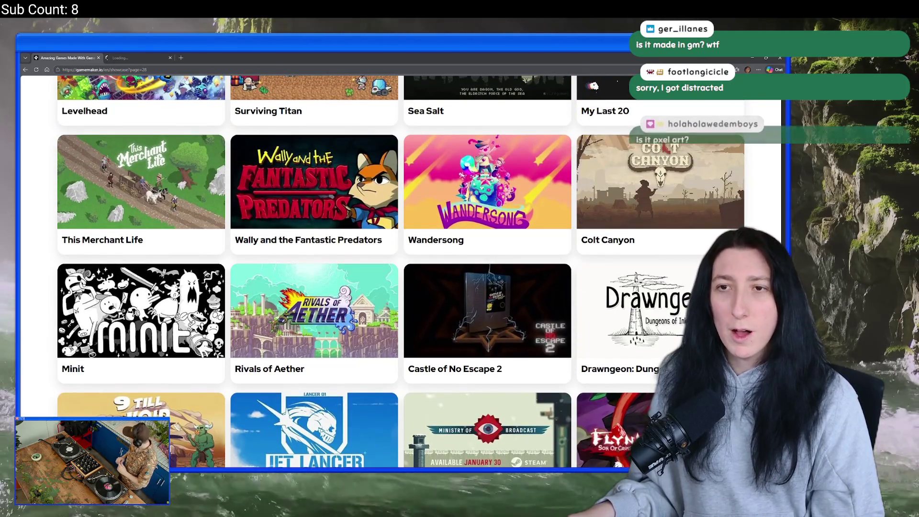
pyautogui.click(486, 182)
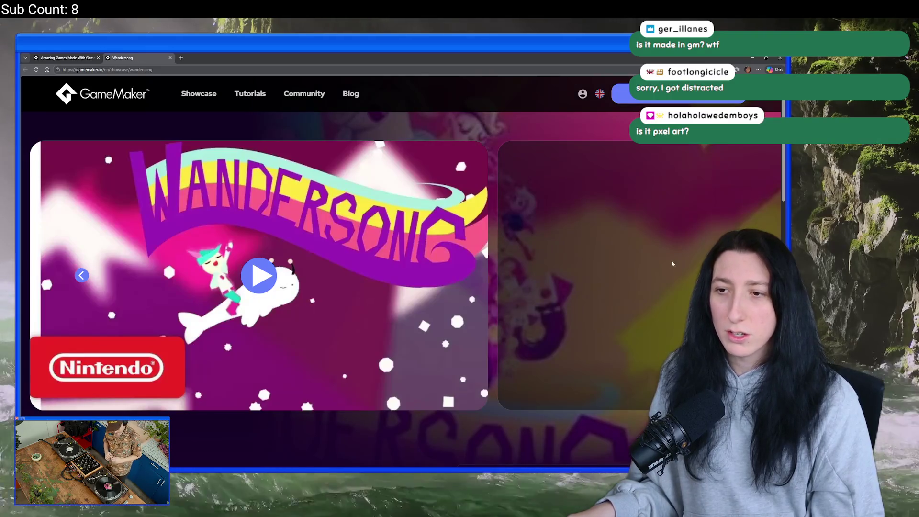
pyautogui.click(352, 257)
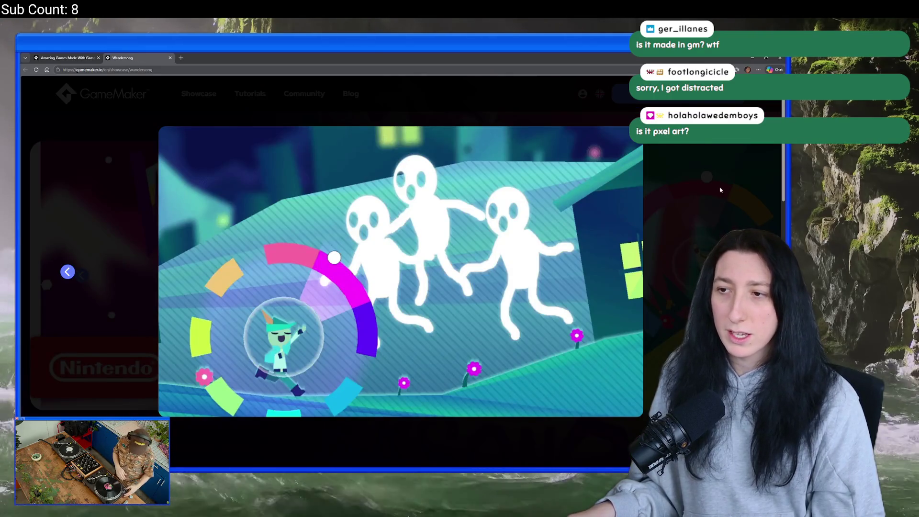
pyautogui.press('Escape')
pyautogui.hotkey('ctrl', 'w')
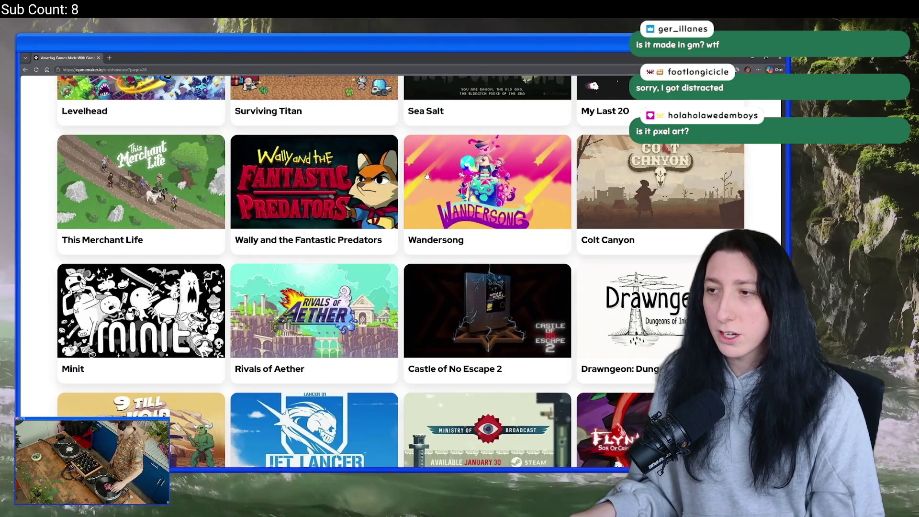
# Load more games into the showcase grid and scroll back up through it.
pyautogui.scroll(-3, 630, 184)
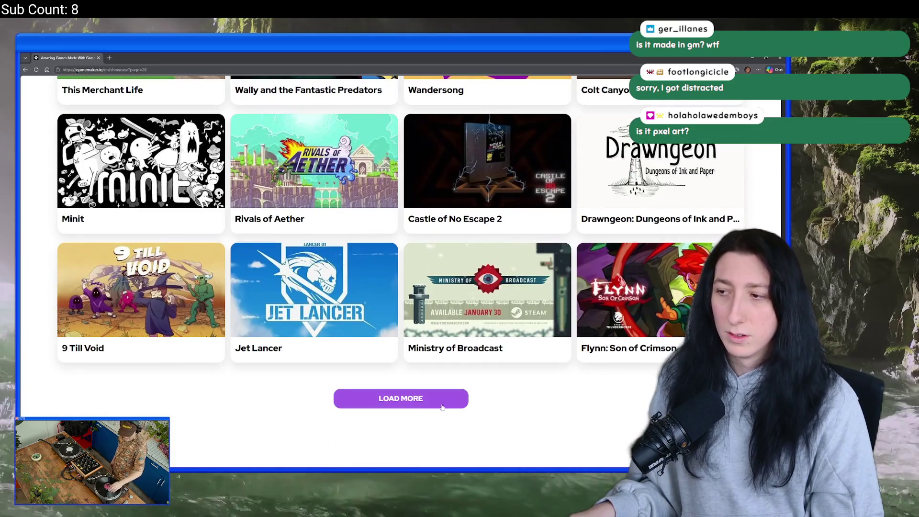
pyautogui.click(448, 404)
pyautogui.scroll(-1, 503, 311)
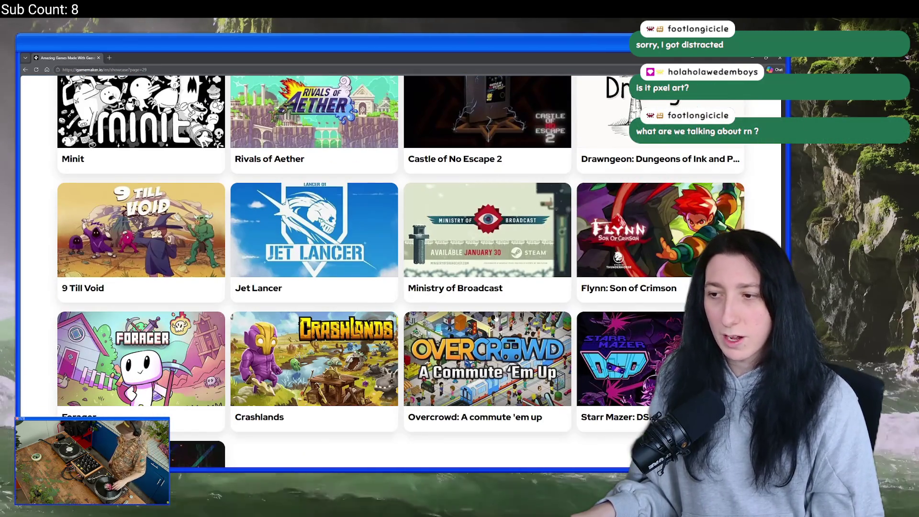
pyautogui.scroll(-1, 478, 350)
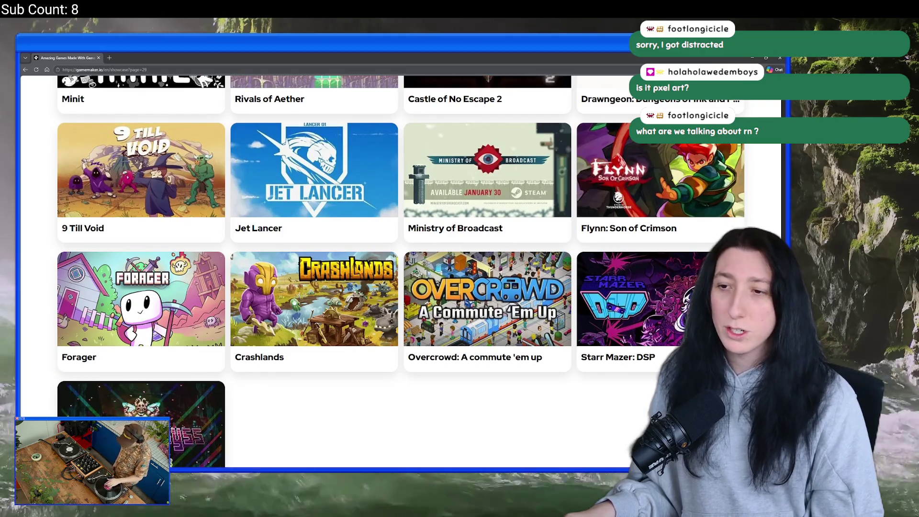
pyautogui.scroll(-3, 283, 307)
pyautogui.scroll(5, 317, 400)
pyautogui.scroll(1, 317, 400)
pyautogui.scroll(2, 206, 201)
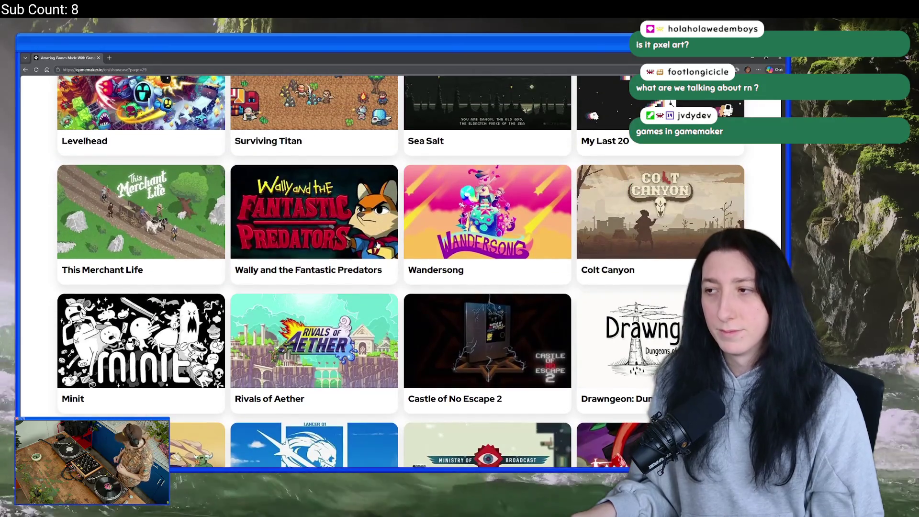
pyautogui.scroll(3, 444, 211)
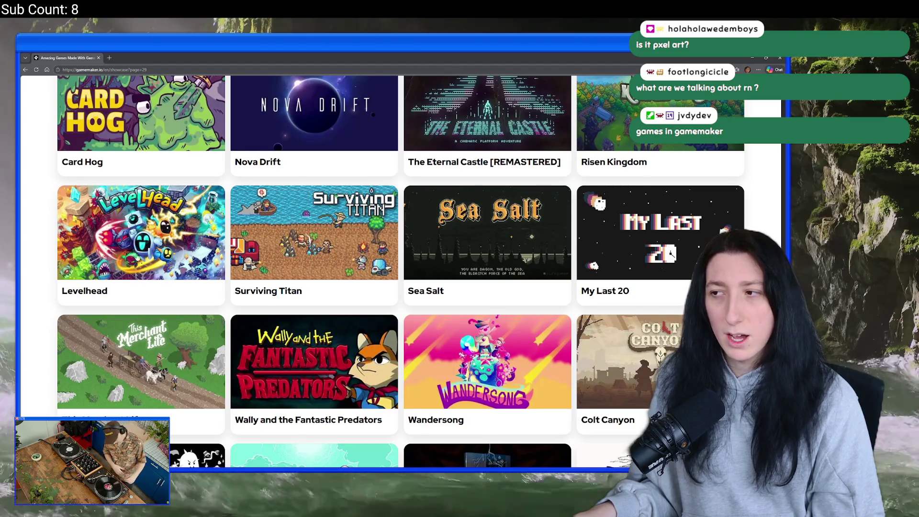
pyautogui.scroll(2, 401, 268)
pyautogui.scroll(3, 401, 268)
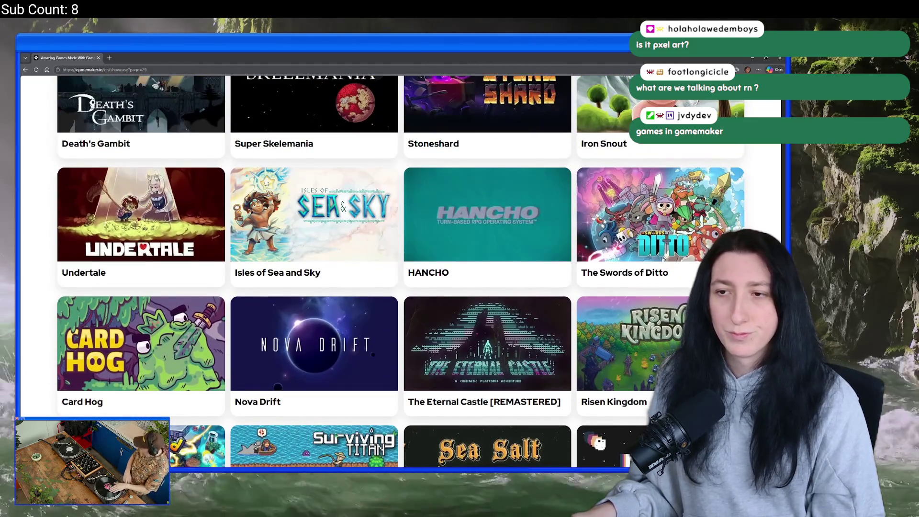
pyautogui.scroll(2, 119, 243)
pyautogui.scroll(2, 120, 243)
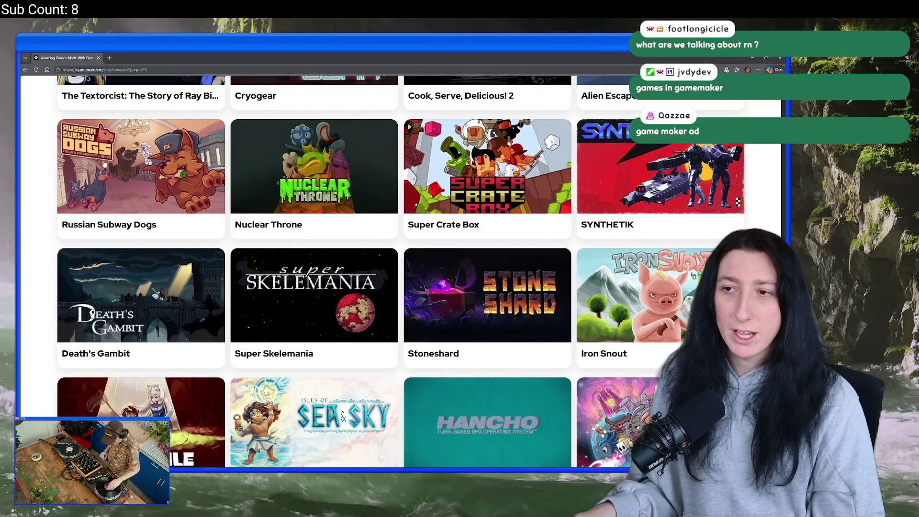
pyautogui.hotkey('alt', 'Tab')
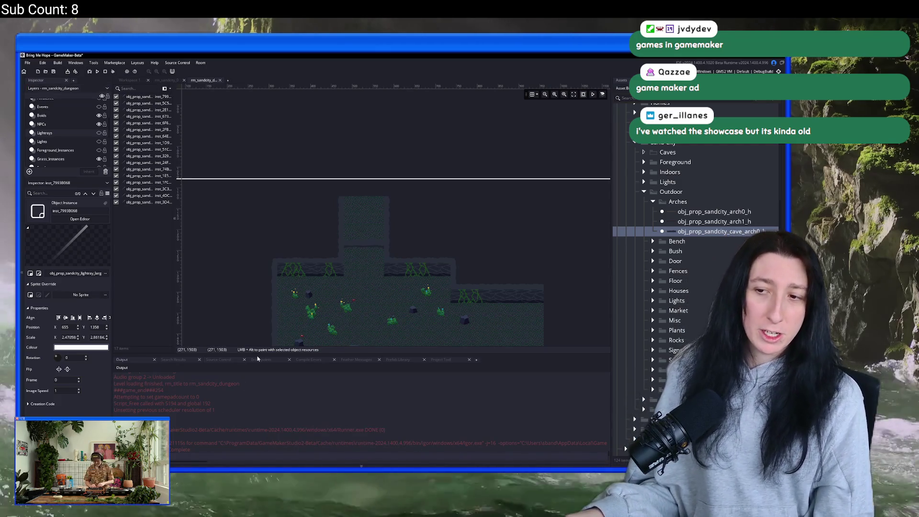
# Drag the Output splitter down to enlarge the rm_sandcity_dungeon room view.
pyautogui.moveTo(258, 355); pyautogui.dragTo(258, 372)
pyautogui.scroll(-3, 343, 269)
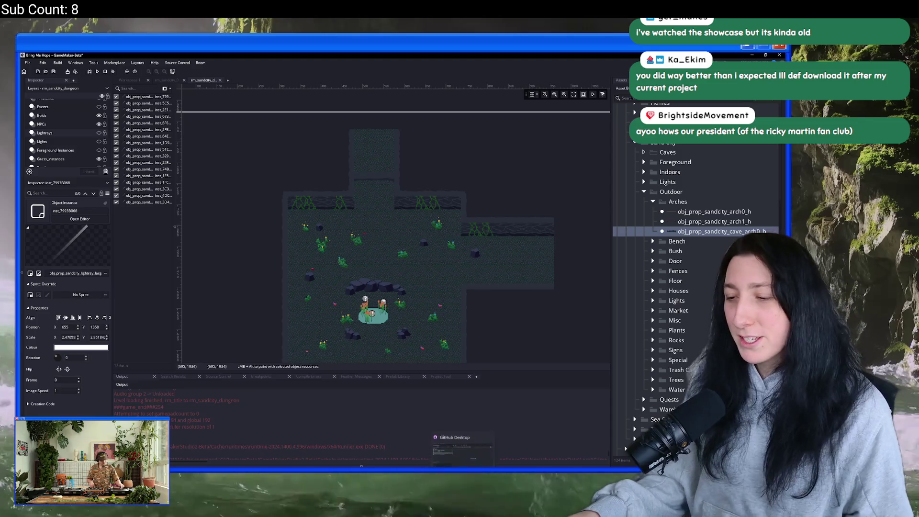
pyautogui.hotkey('alt', 'Tab')
# Recentre the canvas and show the cave room screenshot on Layer 1.
pyautogui.scroll(-5, 370, 257)
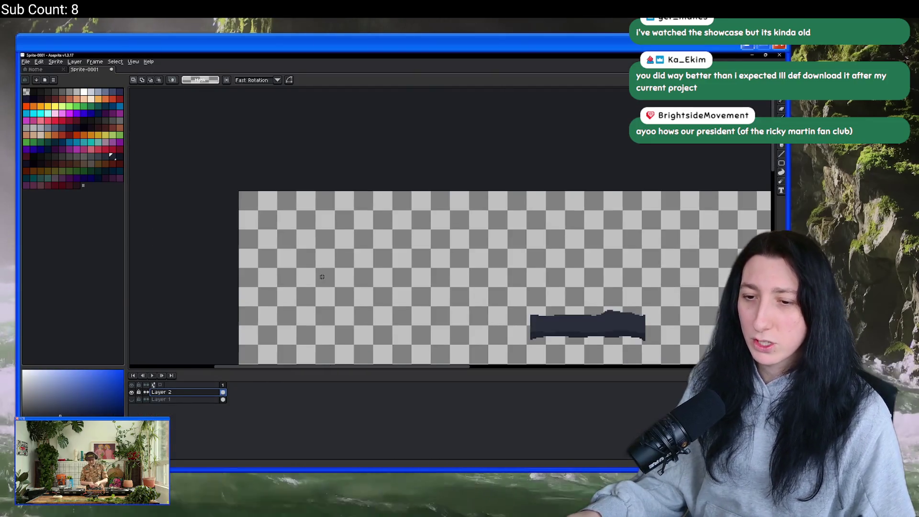
pyautogui.moveTo(245, 254); pyautogui.dragTo(223, 245)
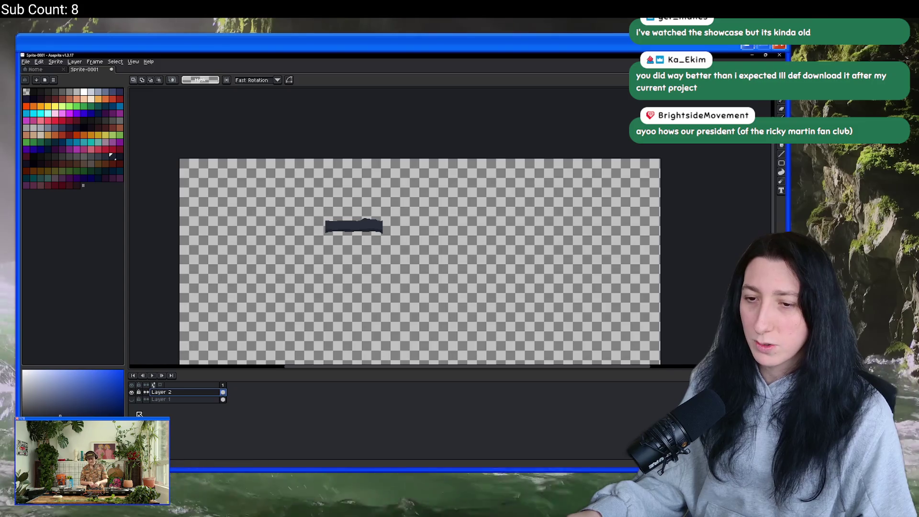
pyautogui.click(132, 399)
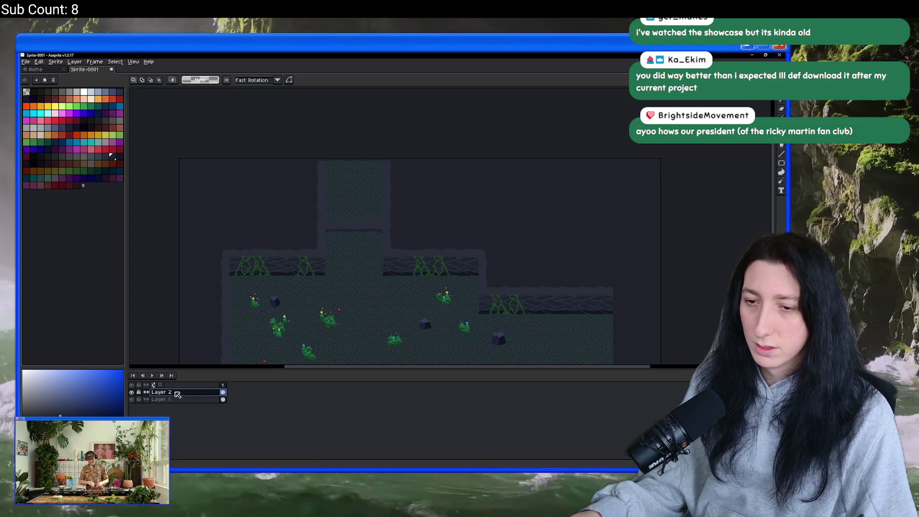
pyautogui.scroll(5, 386, 214)
pyautogui.scroll(-6, 291, 256)
pyautogui.scroll(5, 353, 189)
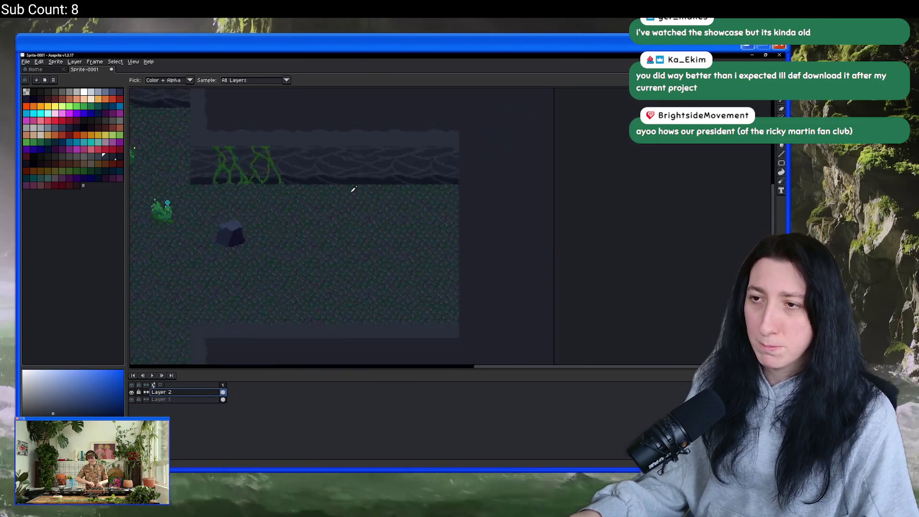
pyautogui.scroll(-5, 353, 189)
pyautogui.scroll(6, 325, 165)
# Select a tall rectangle on Layer 2, fill it flat dark, and deselect.
pyautogui.moveTo(330, 162)
pyautogui.mouseDown()
pyautogui.moveTo(345, 287)
pyautogui.moveTo(338, 328)
pyautogui.moveTo(363, 250)
pyautogui.moveTo(344, 228)
pyautogui.moveTo(349, 238)
pyautogui.moveTo(322, 277)
pyautogui.moveTo(365, 267)
pyautogui.moveTo(365, 288)
pyautogui.moveTo(369, 277)
pyautogui.mouseUp()
pyautogui.scroll(-5, 335, 205)
pyautogui.scroll(5, 344, 287)
pyautogui.scroll(4, 341, 310)
pyautogui.scroll(-3, 366, 287)
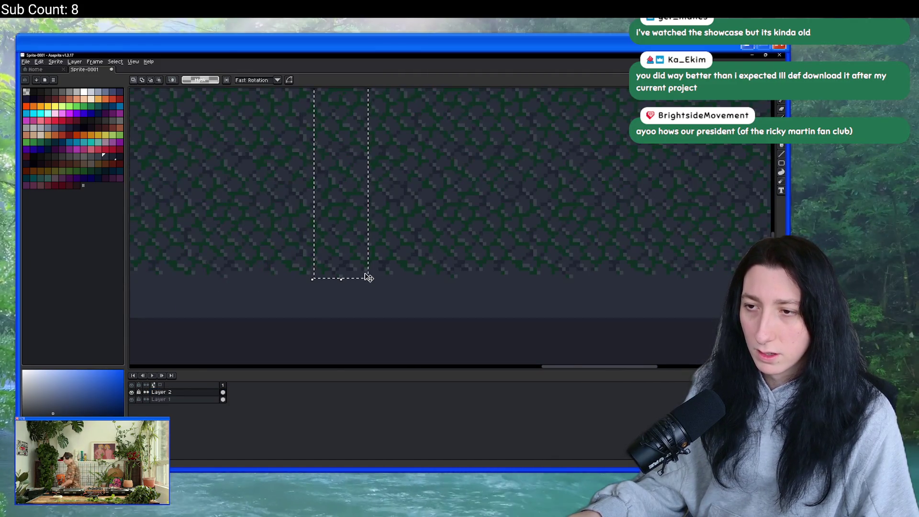
pyautogui.press('b')
pyautogui.scroll(3, 369, 277)
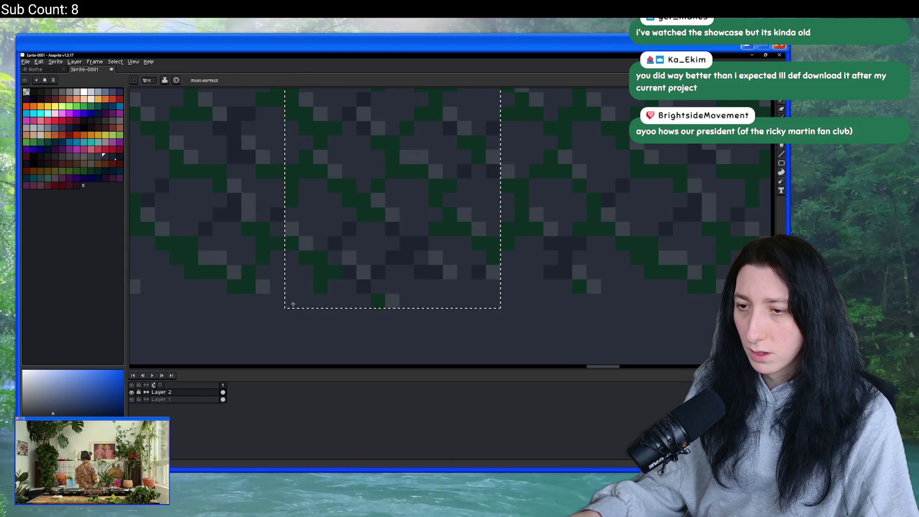
pyautogui.press('g')
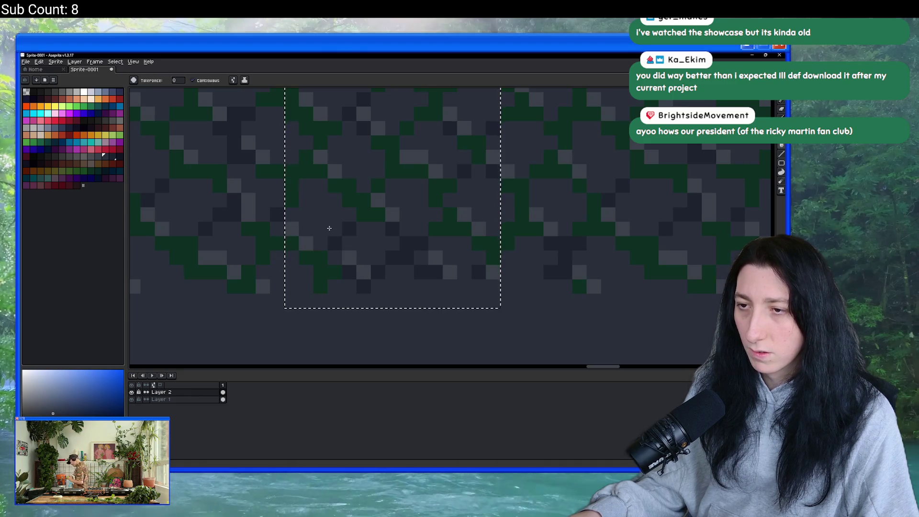
pyautogui.click(329, 228)
pyautogui.scroll(-3, 330, 228)
pyautogui.press('b')
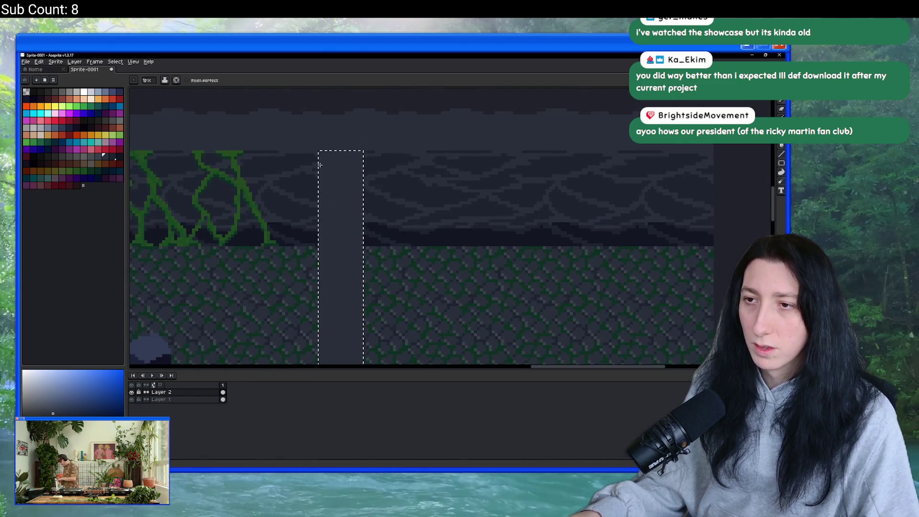
pyautogui.hotkey('ctrl', 'd')
pyautogui.scroll(2, 320, 164)
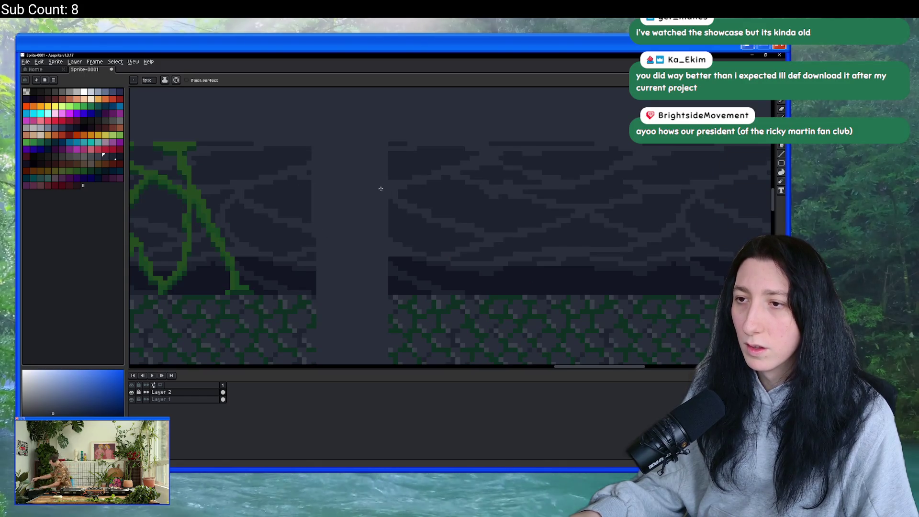
# Pencil the pillar's right edge further down.
pyautogui.moveTo(389, 216)
pyautogui.mouseDown()
pyautogui.moveTo(388, 312)
pyautogui.moveTo(376, 176)
pyautogui.mouseUp()
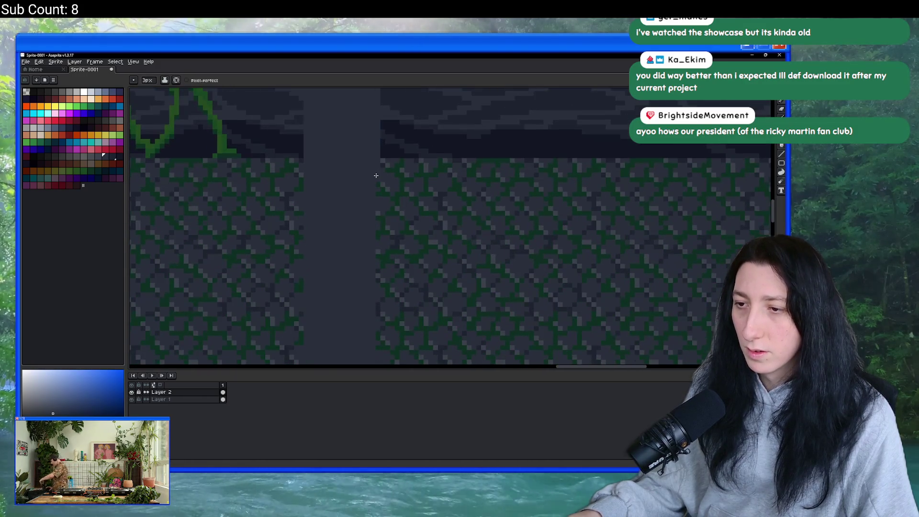
pyautogui.moveTo(375, 263); pyautogui.dragTo(369, 236)
pyautogui.scroll(-1, 365, 216)
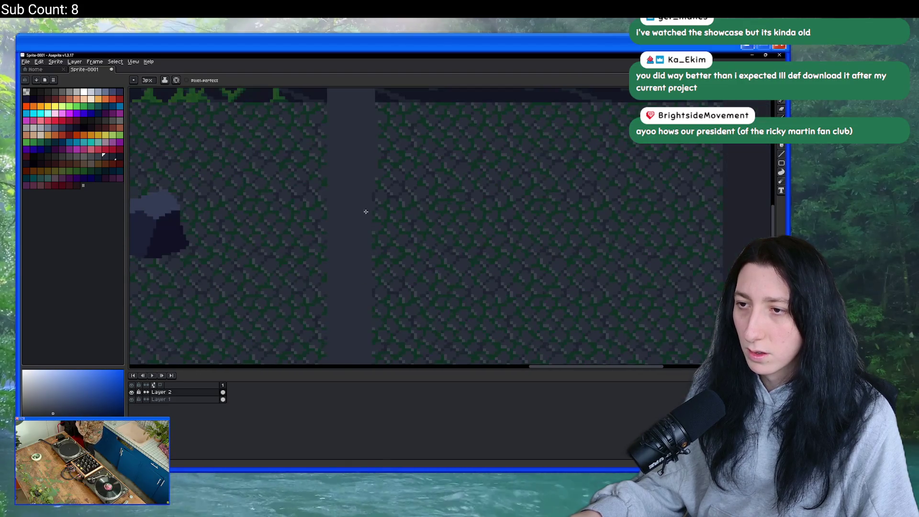
pyautogui.scroll(-1, 361, 260)
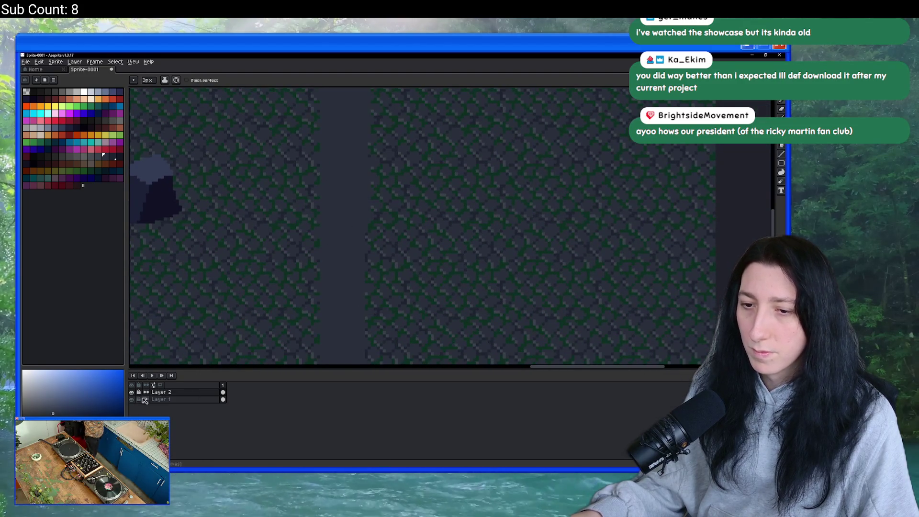
# Hide the screenshot and thicken the pillar's left and right edges with 3px strokes.
pyautogui.click(131, 399)
pyautogui.scroll(-2, 321, 249)
pyautogui.scroll(1, 330, 174)
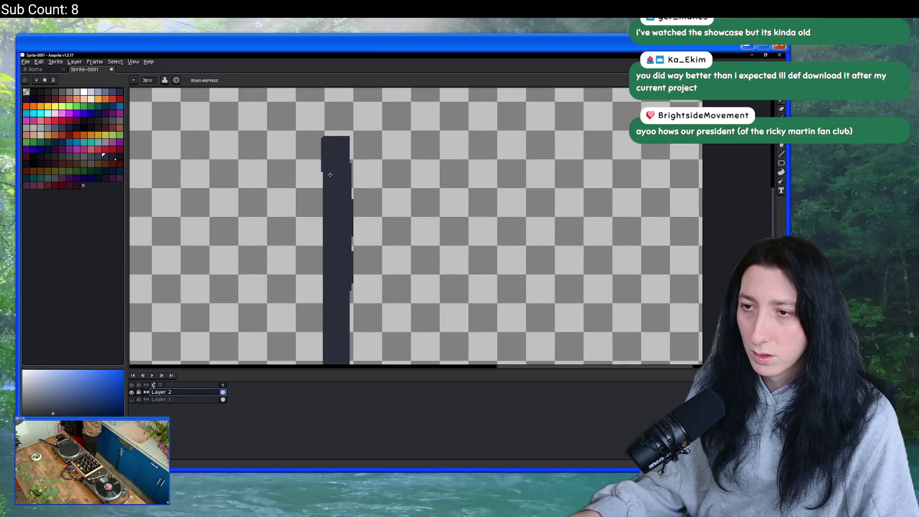
pyautogui.moveTo(321, 197); pyautogui.dragTo(322, 243)
pyautogui.moveTo(326, 190); pyautogui.dragTo(325, 287)
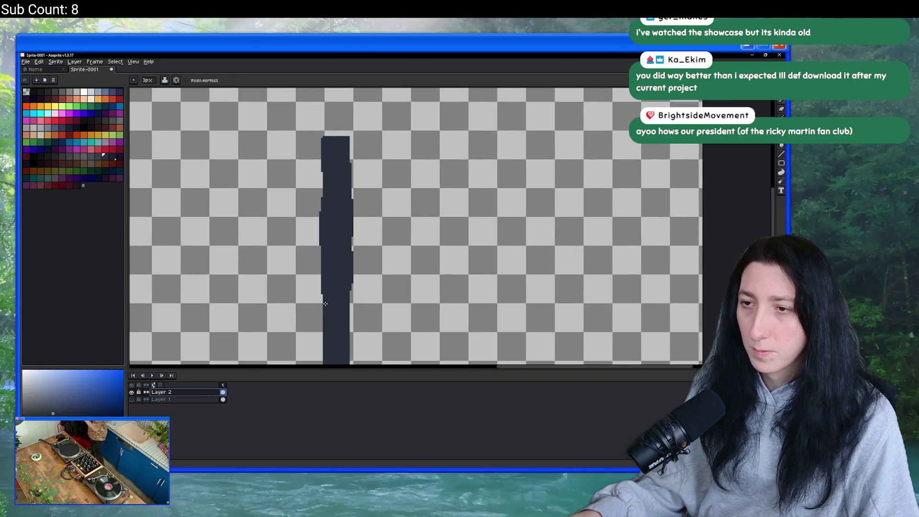
pyautogui.scroll(-3, 326, 209)
pyautogui.moveTo(323, 245); pyautogui.dragTo(323, 296)
pyautogui.scroll(2, 349, 301)
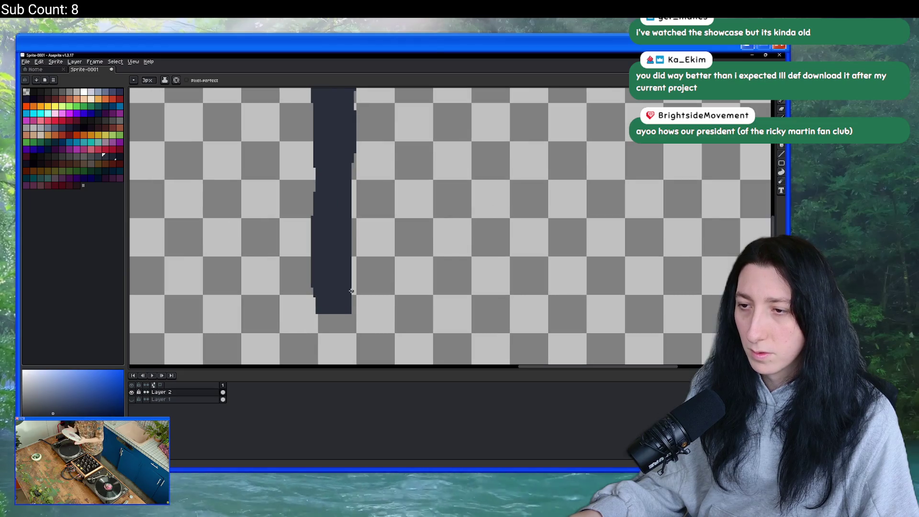
pyautogui.press('b')
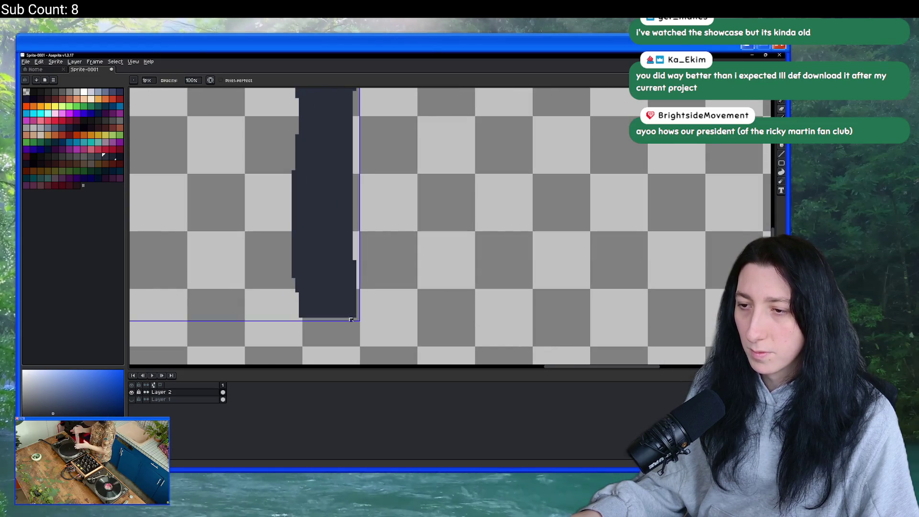
pyautogui.scroll(-1, 350, 295)
pyautogui.press('b')
pyautogui.moveTo(350, 295); pyautogui.dragTo(352, 225)
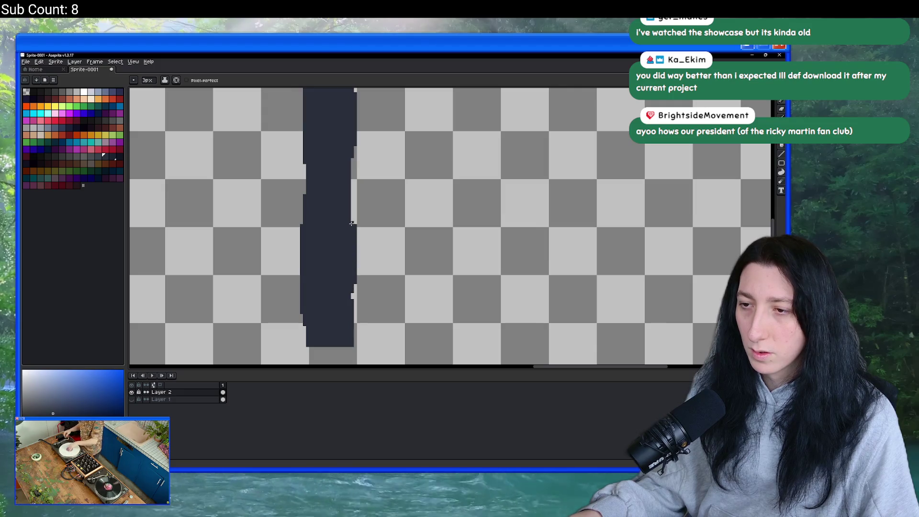
pyautogui.scroll(-3, 343, 179)
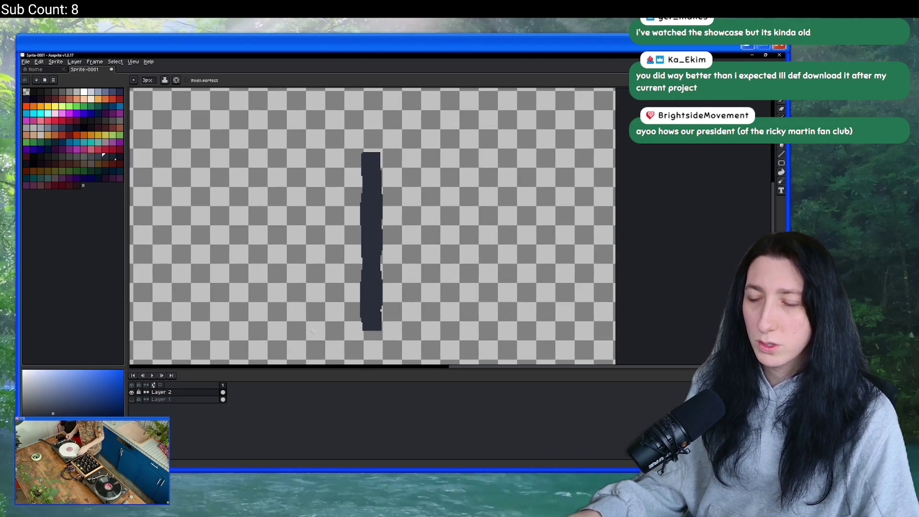
# Magic-wand select the whole dark pillar, checking it against the cave screenshot.
pyautogui.click(132, 400)
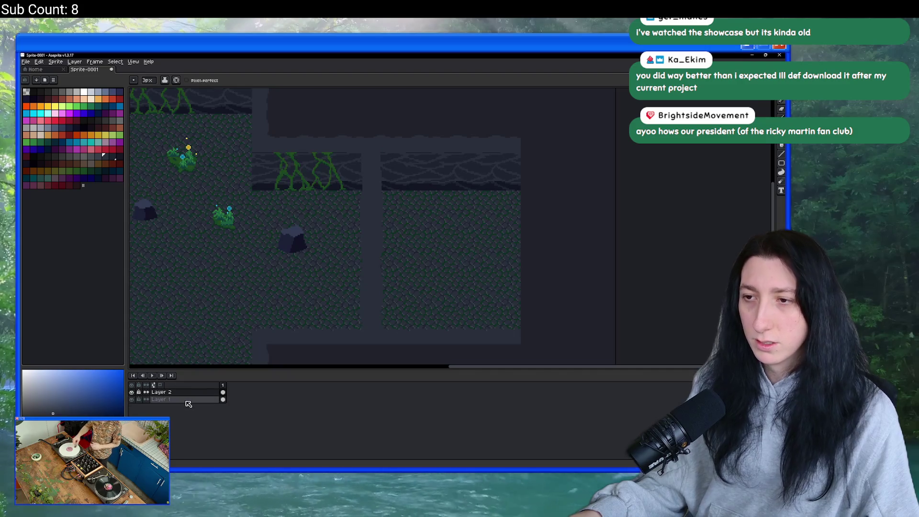
pyautogui.click(132, 399)
pyautogui.click(132, 399)
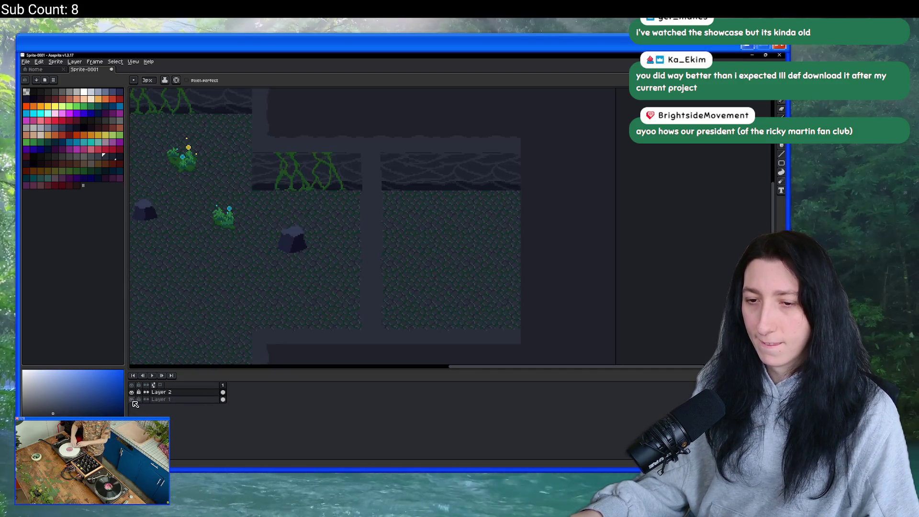
pyautogui.press('w')
pyautogui.click(371, 316)
pyautogui.scroll(3, 371, 318)
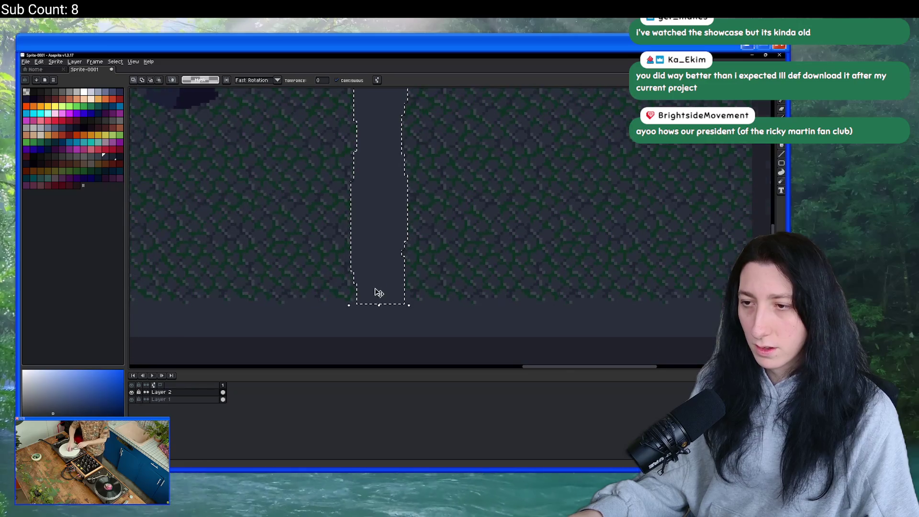
pyautogui.scroll(2, 375, 268)
pyautogui.press('i')
pyautogui.scroll(2, 349, 259)
pyautogui.press('b')
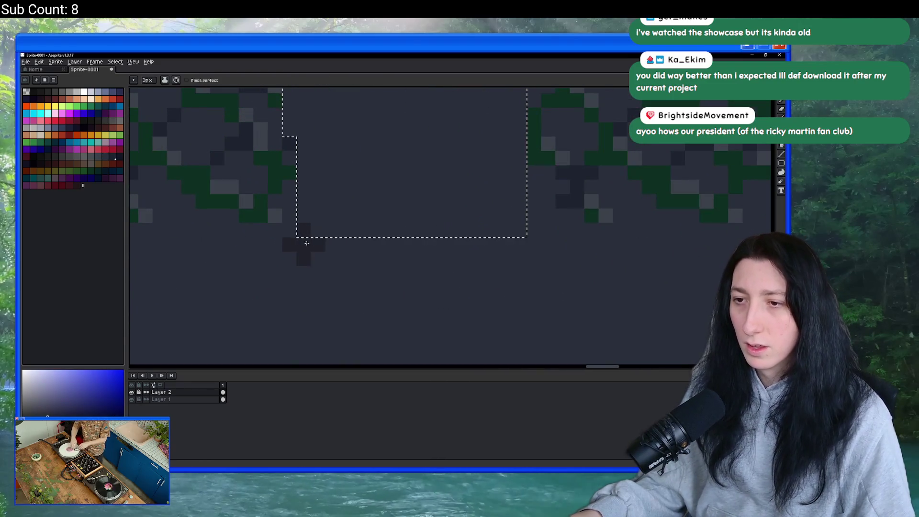
pyautogui.scroll(-5, 303, 242)
pyautogui.click(132, 399)
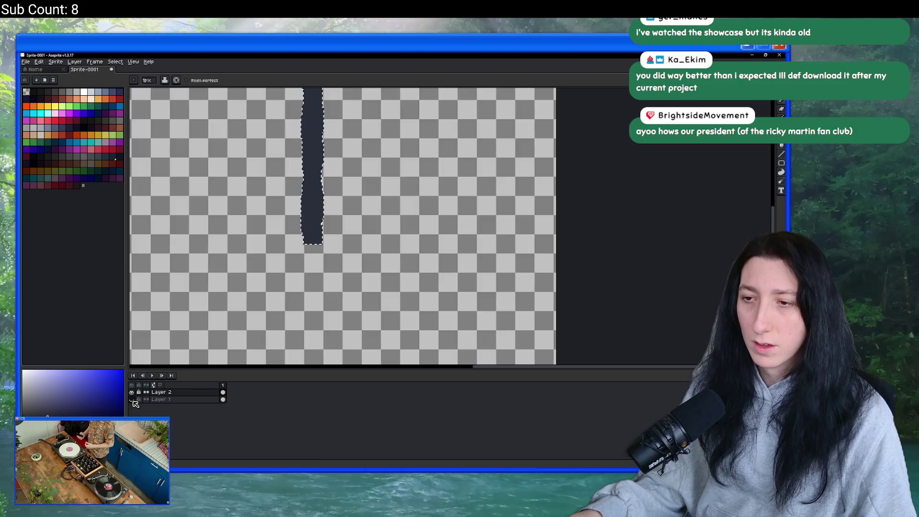
pyautogui.click(133, 399)
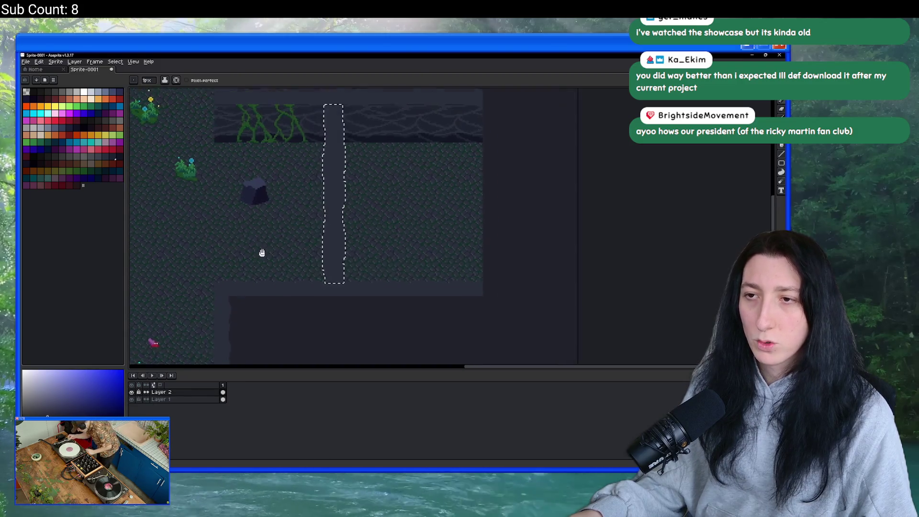
pyautogui.click(132, 399)
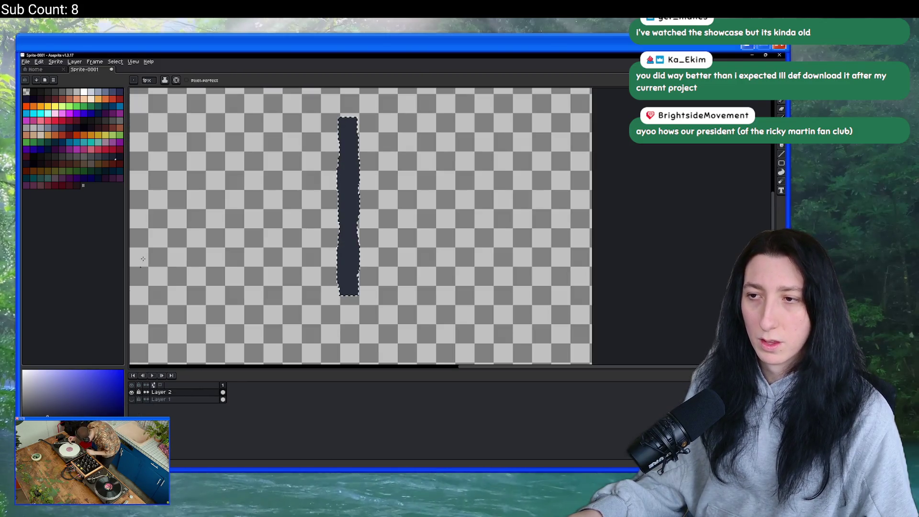
# Crop to the pillar, export it as CaveArch0_V.png, then undo the crop.
pyautogui.click(55, 61)
pyautogui.click(62, 120)
pyautogui.hotkey('ctrl', 'alt', 'shift', 's')
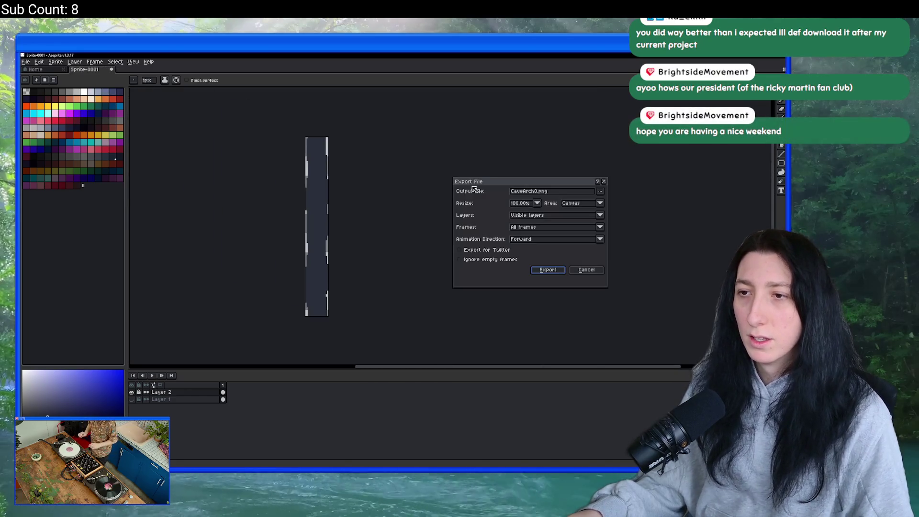
pyautogui.click(540, 191)
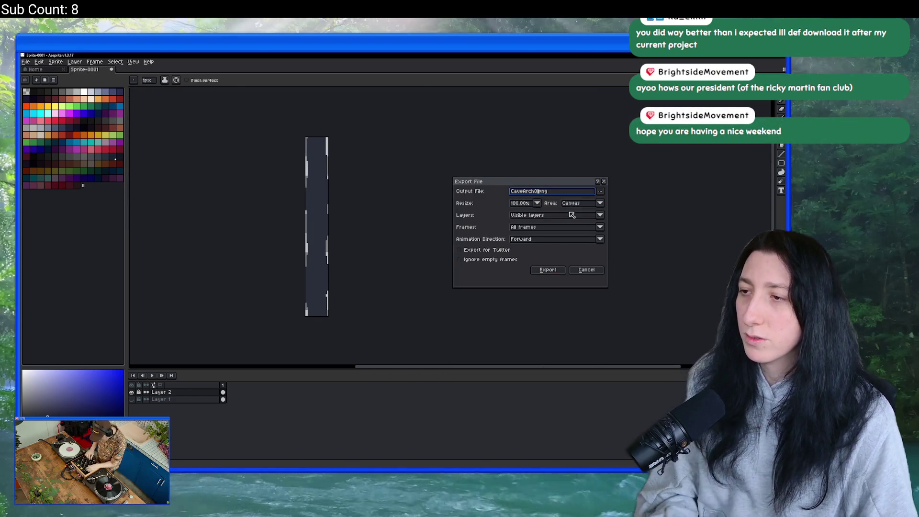
pyautogui.write('_V')
pyautogui.press('Return')
pyautogui.hotkey('ctrl', 'z')
pyautogui.hotkey('ctrl', 'z')
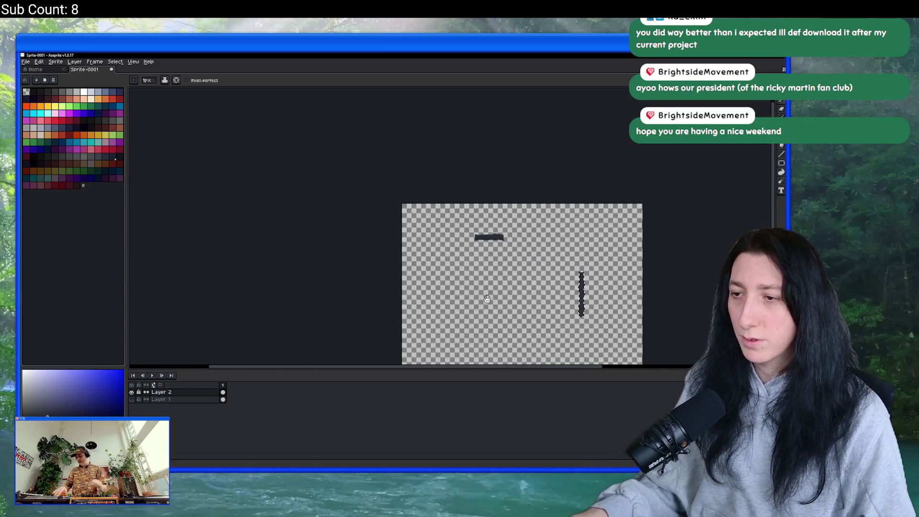
pyautogui.moveTo(489, 300); pyautogui.dragTo(396, 248)
pyautogui.hotkey('alt', 'Tab')
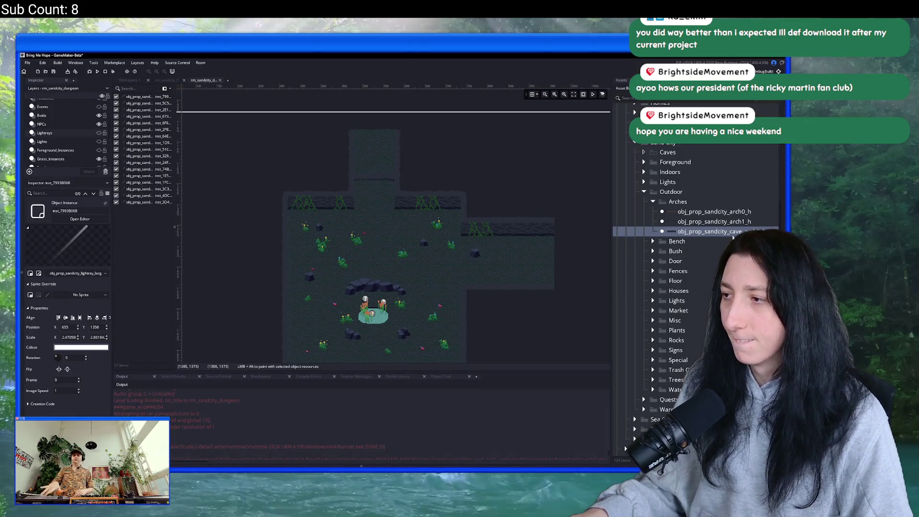
# Search the Asset Browser for 'cave_arc', widen it, and select spr_prop_sandcity_cave_arch0.
pyautogui.click(708, 231)
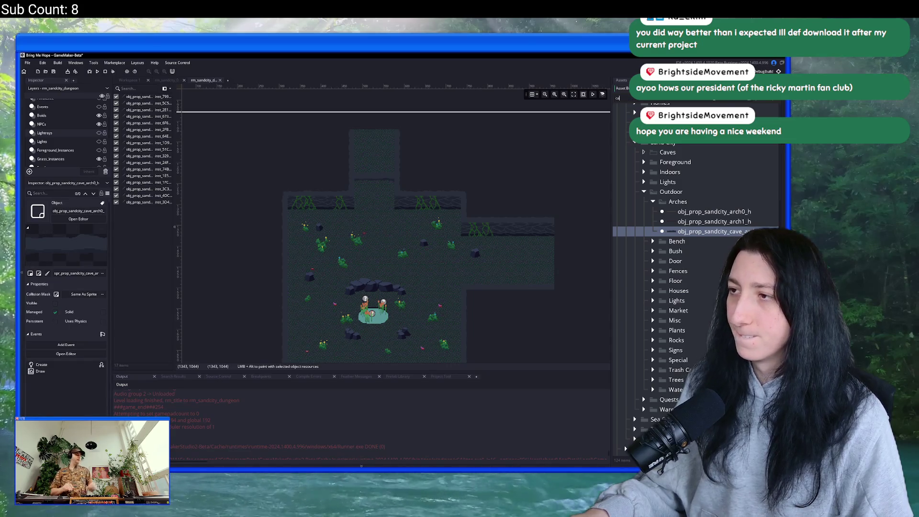
pyautogui.write('ve_arc')
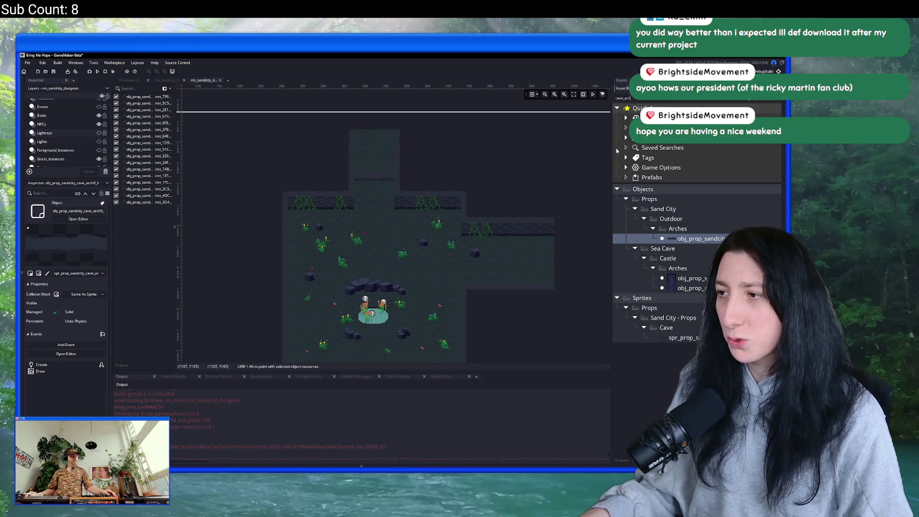
pyautogui.moveTo(611, 150); pyautogui.dragTo(531, 150)
pyautogui.click(641, 338)
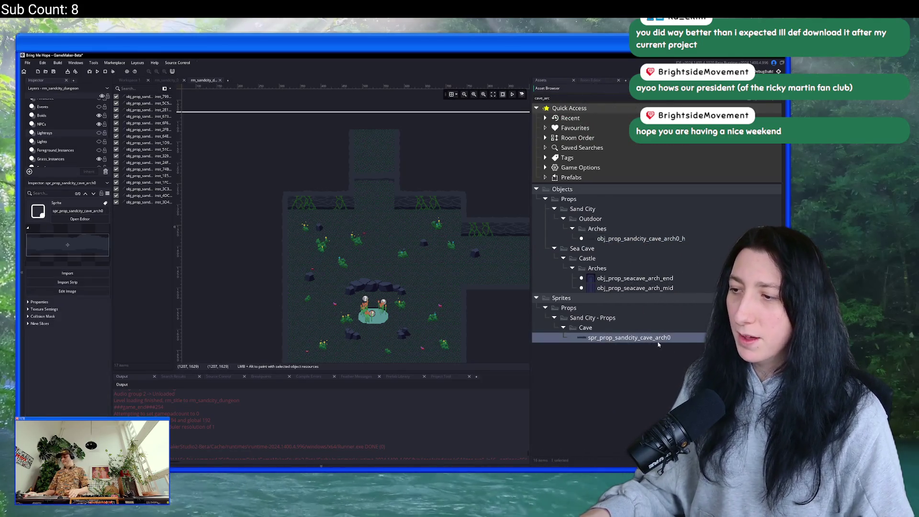
# Duplicate the cave arch sprite and name the pair spr_prop_sandcity_cave_arch0_h and _v.
pyautogui.hotkey('ctrl', 'd')
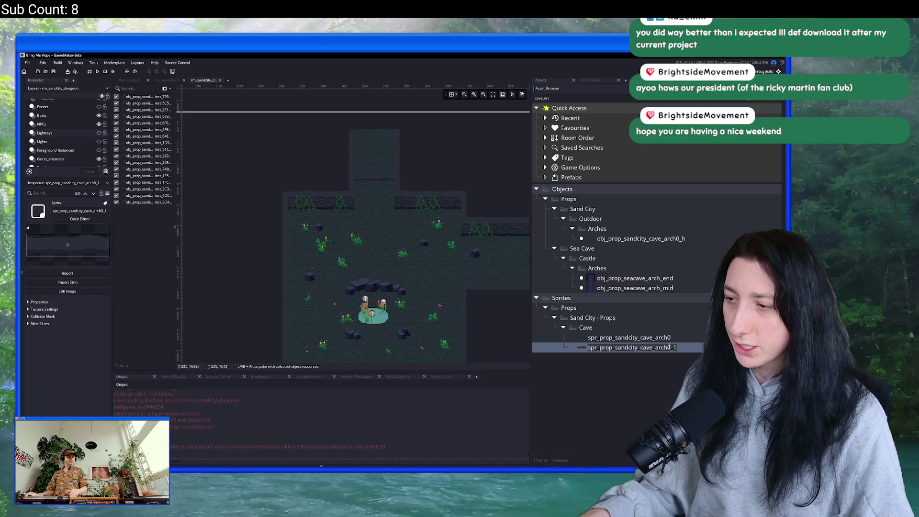
pyautogui.click(672, 338)
pyautogui.write('_h')
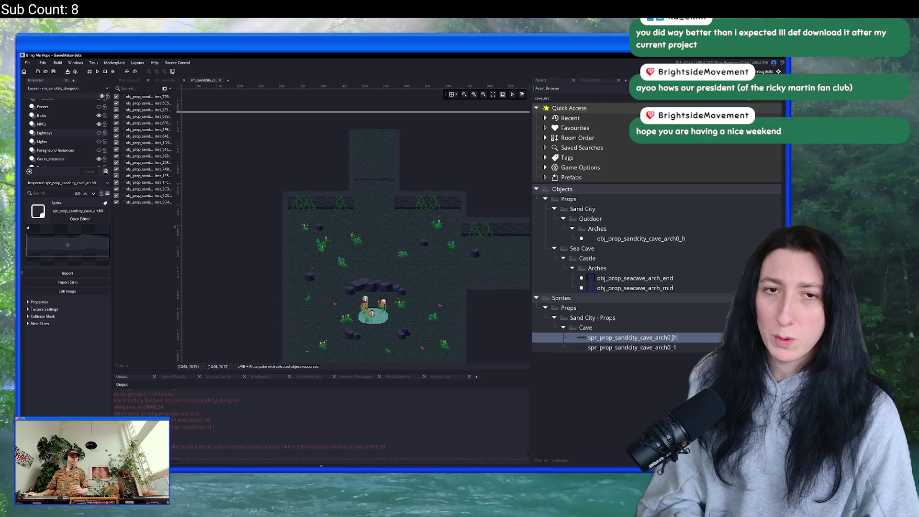
pyautogui.press('Return')
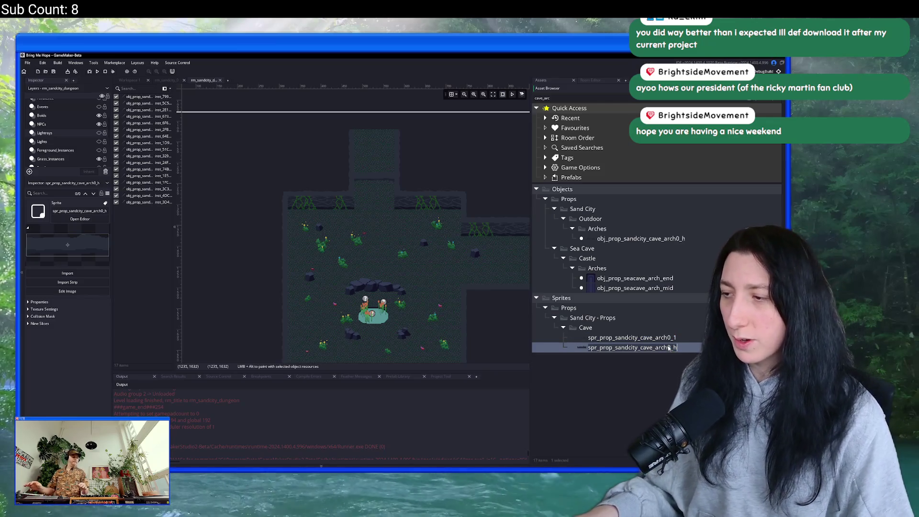
pyautogui.click(672, 337)
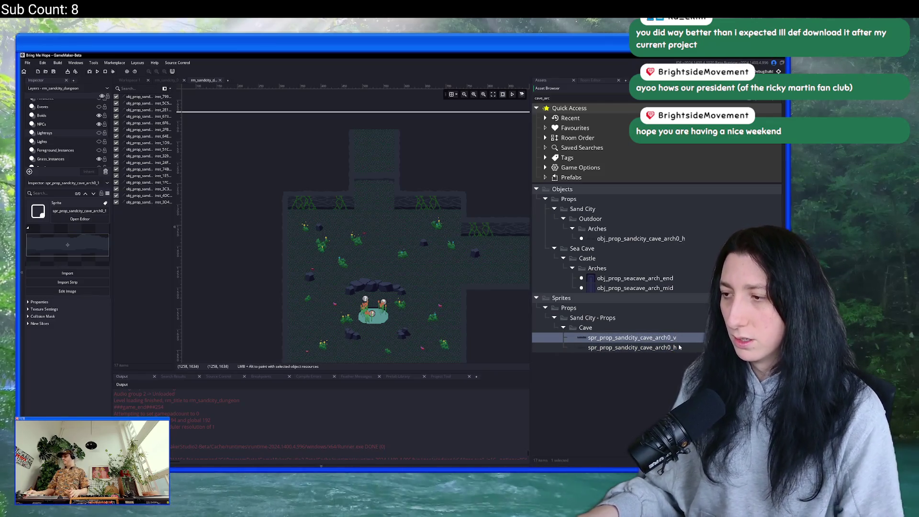
pyautogui.press('Return')
# Import CaveArch0_V.png into spr_prop_sandcity_cave_arch0_v and set its origin to Bottom Centre.
pyautogui.doubleClick(660, 347)
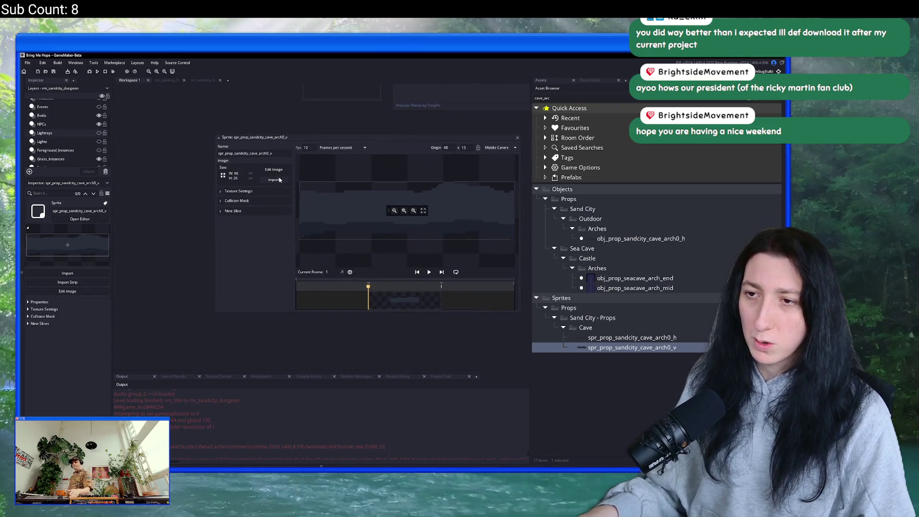
pyautogui.click(278, 180)
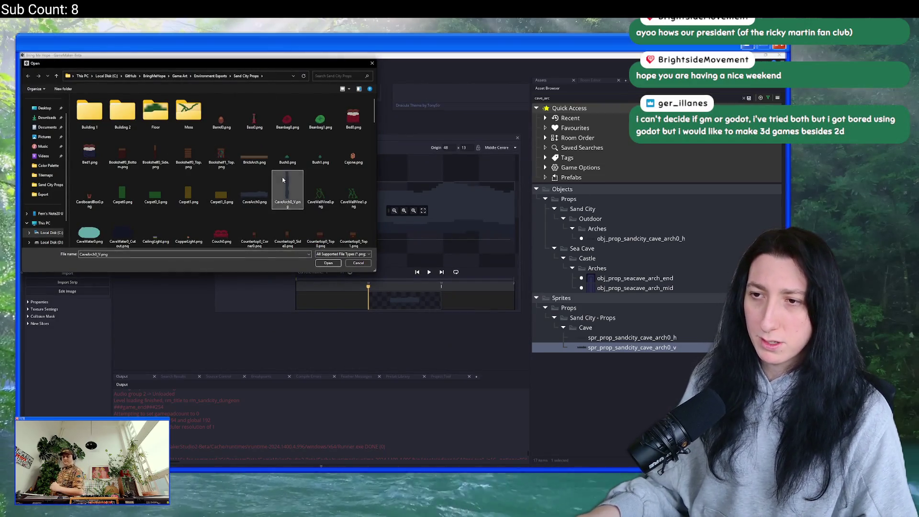
pyautogui.doubleClick(282, 180)
pyautogui.click(418, 273)
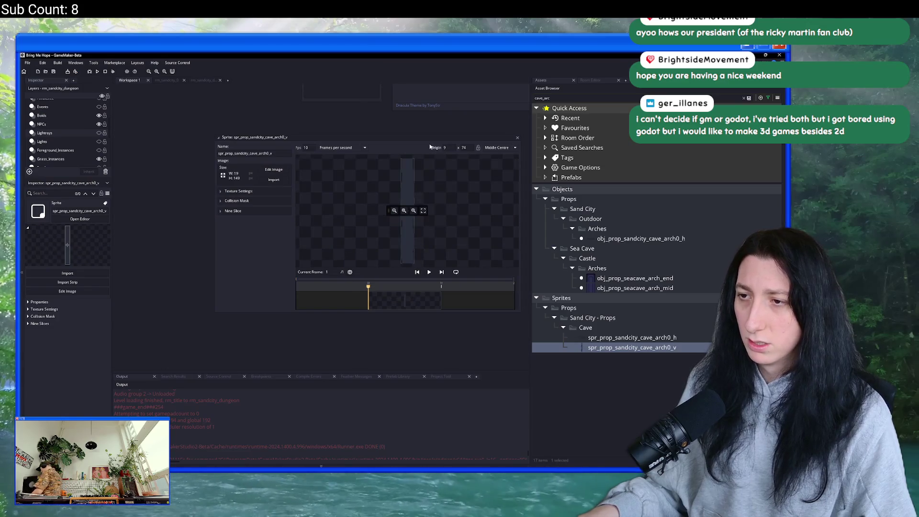
pyautogui.click(619, 241)
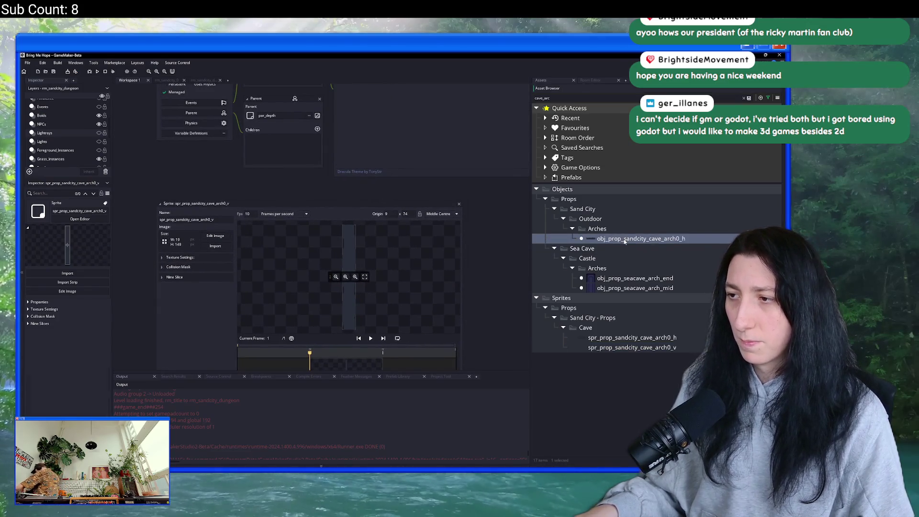
pyautogui.click(444, 215)
pyautogui.click(438, 263)
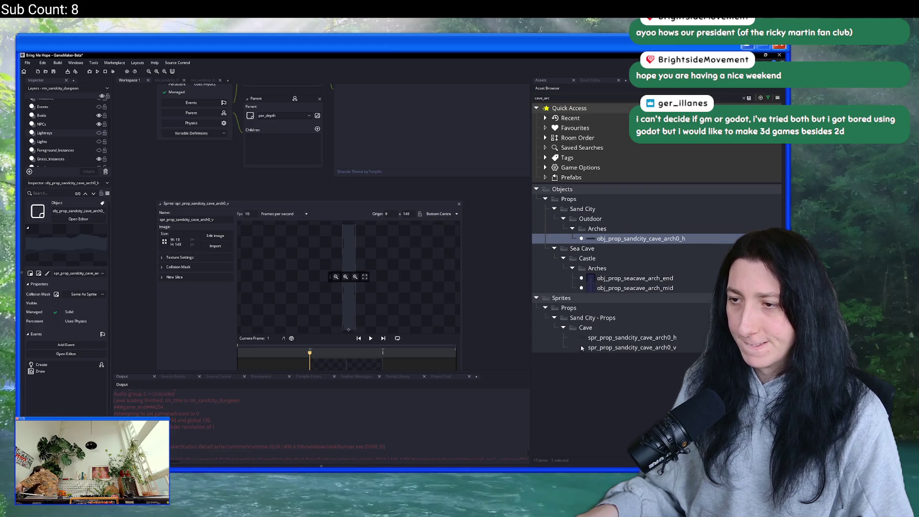
pyautogui.click(640, 239)
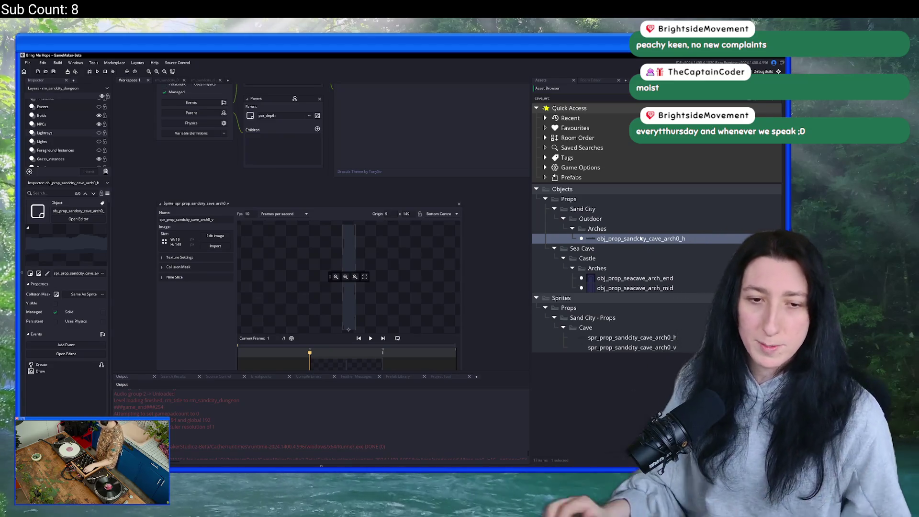
# Duplicate obj_prop_sandcity_cave_arch0_h with Ctrl+D, creating obj_prop_sandcity_cave_arch0_h_1.
pyautogui.hotkey('ctrl', 'd')
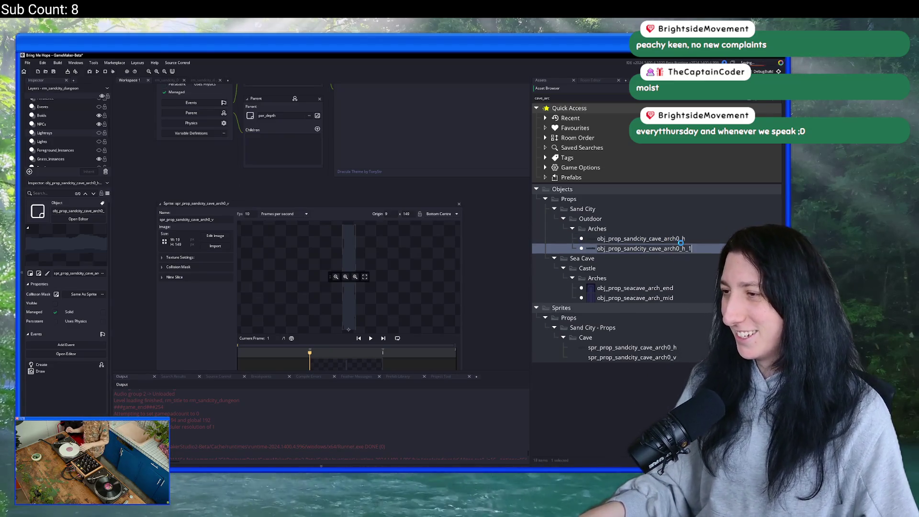
# Rename the duplicate object to obj_prop_sandcity_cave_arch0_v.
pyautogui.press('BackSpace')
pyautogui.press('BackSpace')
pyautogui.press('BackSpace')
pyautogui.write('v')
pyautogui.press('Return')
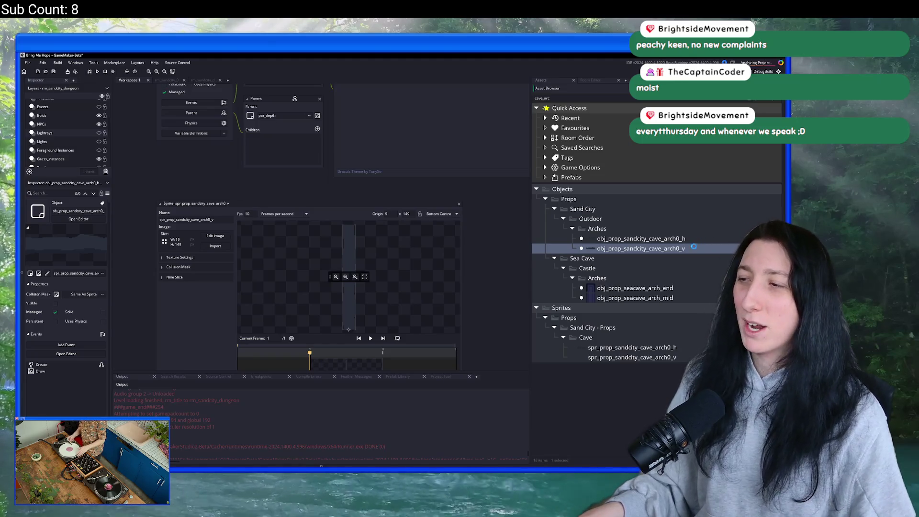
# Assign the spr_prop_sandcity_cave_arch0_v sprite to the object, found by searching 'arch_'.
pyautogui.doubleClick(694, 248)
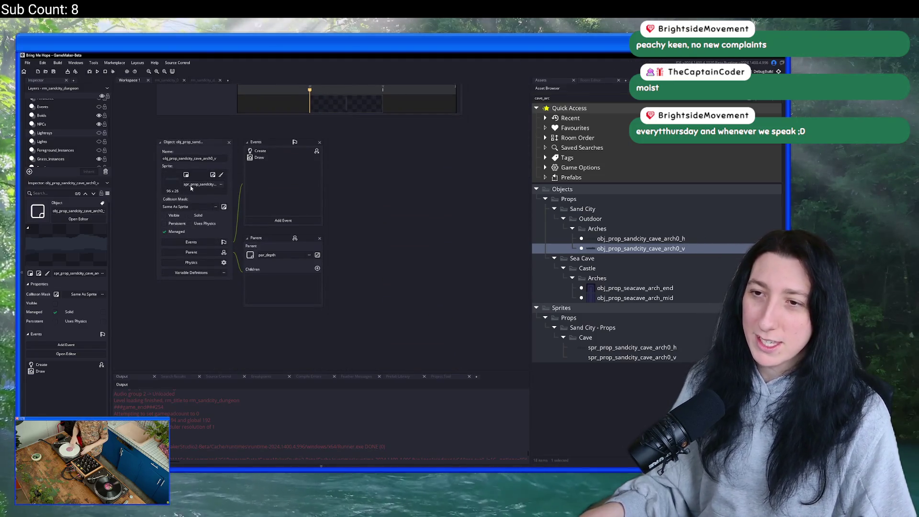
pyautogui.click(192, 185)
pyautogui.write('ar')
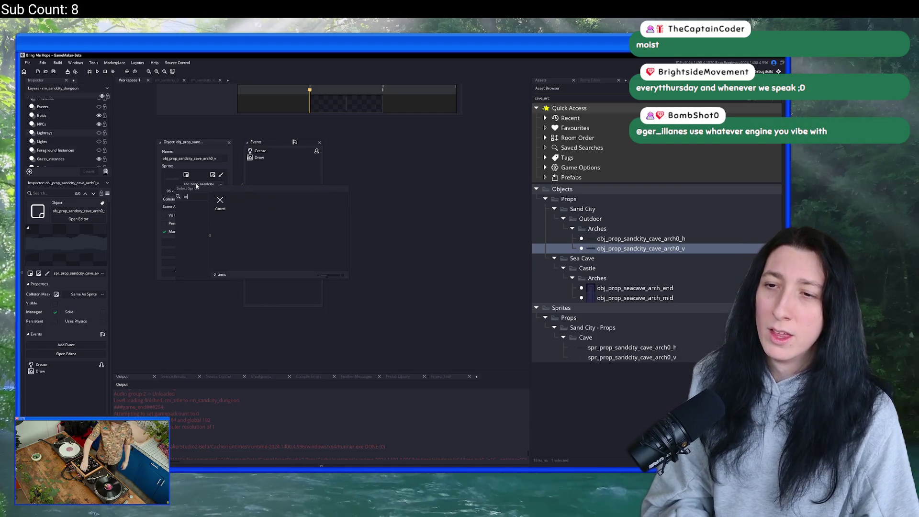
pyautogui.write('ch_')
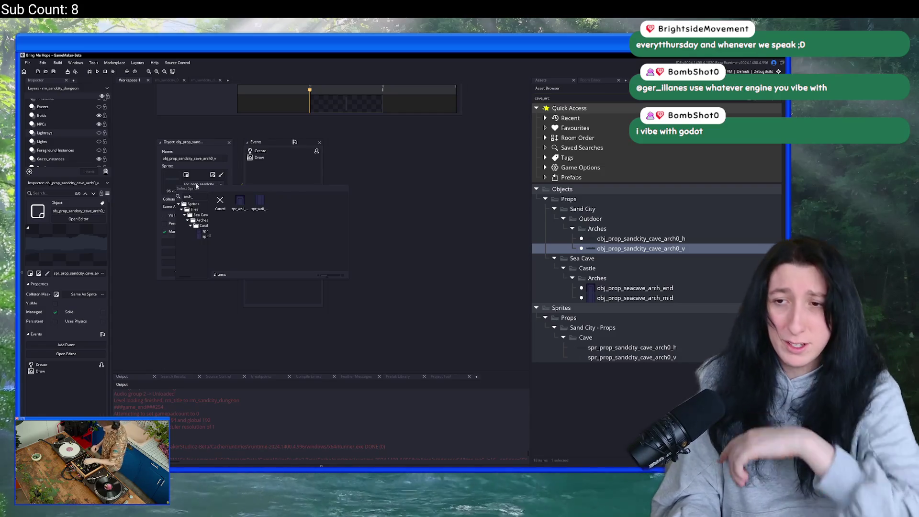
pyautogui.doubleClick(240, 201)
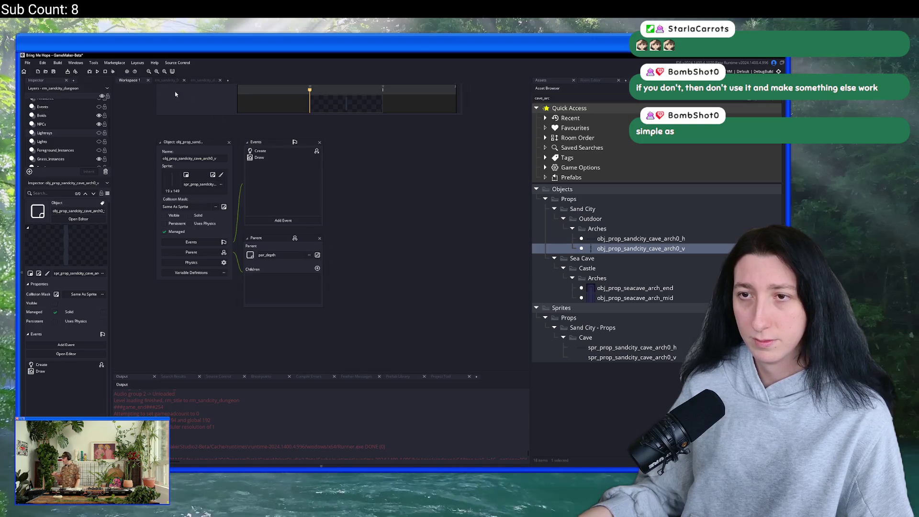
pyautogui.click(166, 80)
# Place a vertical arch instance on the Props_Instances layer of rm_sandcity_dungeon.
pyautogui.click(201, 80)
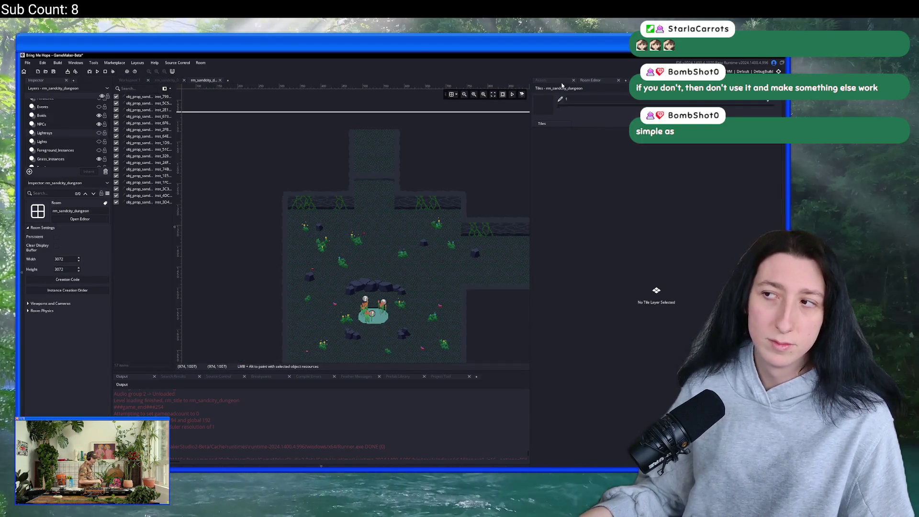
pyautogui.click(561, 84)
pyautogui.scroll(3, 337, 252)
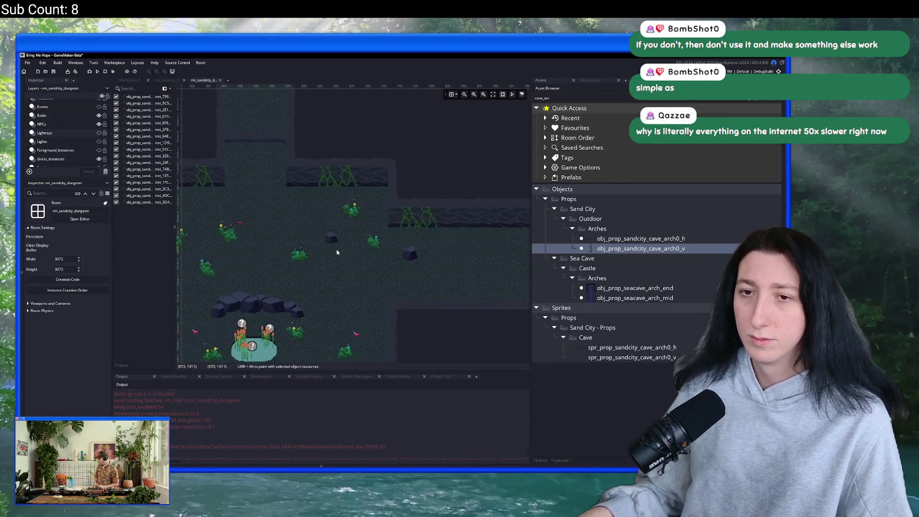
pyautogui.scroll(-3, 337, 252)
pyautogui.click(334, 225)
pyautogui.scroll(5, 338, 200)
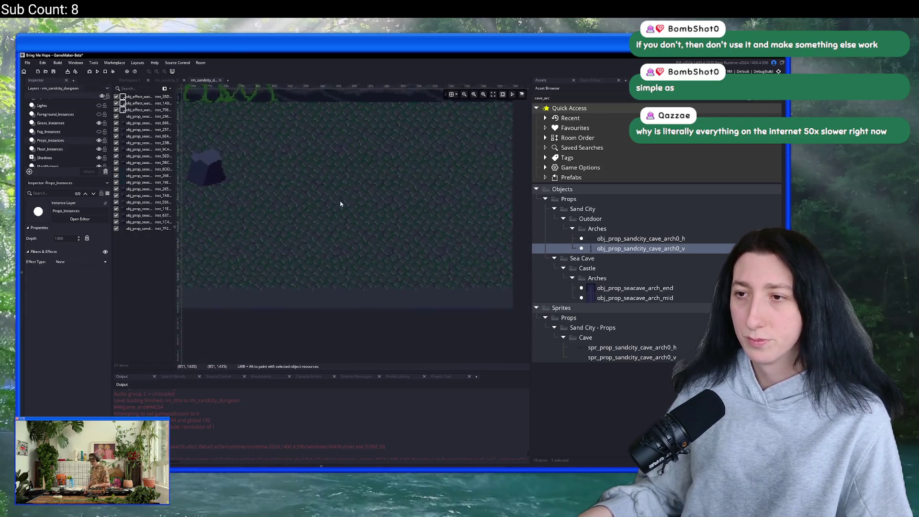
pyautogui.keyDown('alt'); pyautogui.click(373, 211); pyautogui.keyUp('alt')
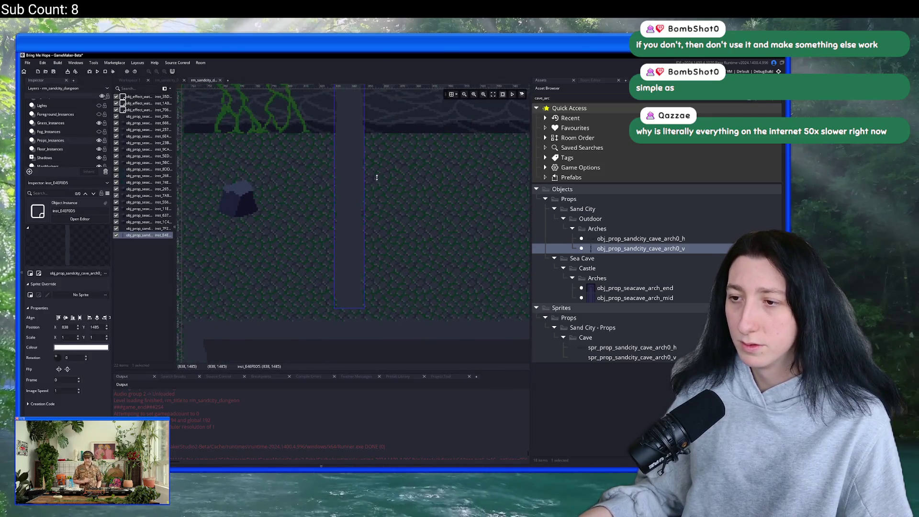
pyautogui.scroll(4, 328, 113)
pyautogui.moveTo(322, 258); pyautogui.dragTo(324, 261)
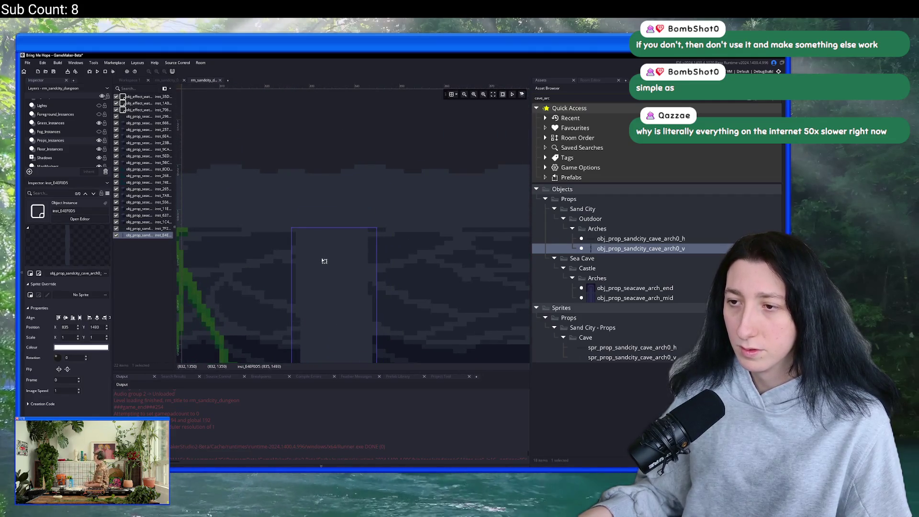
pyautogui.scroll(-5, 324, 261)
pyautogui.click(404, 255)
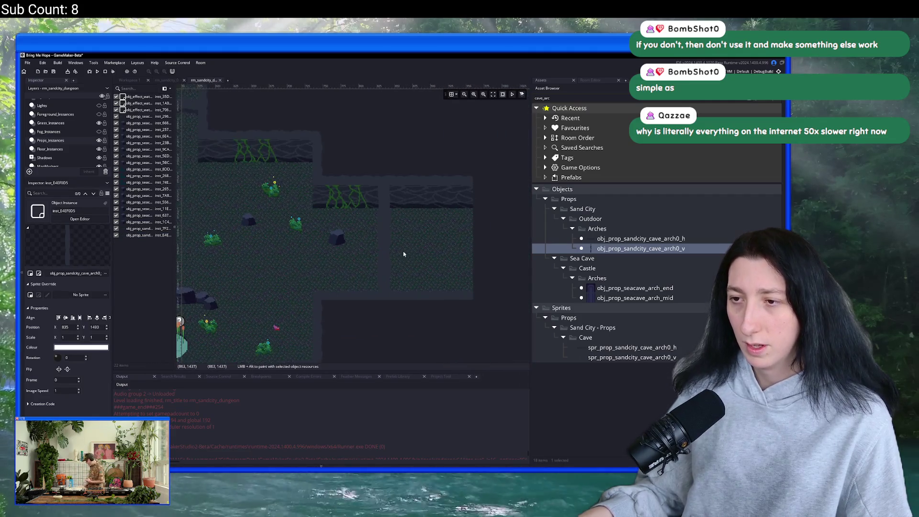
# Shift the arch slightly left, deselect it, and run the game with F5.
pyautogui.click(386, 213)
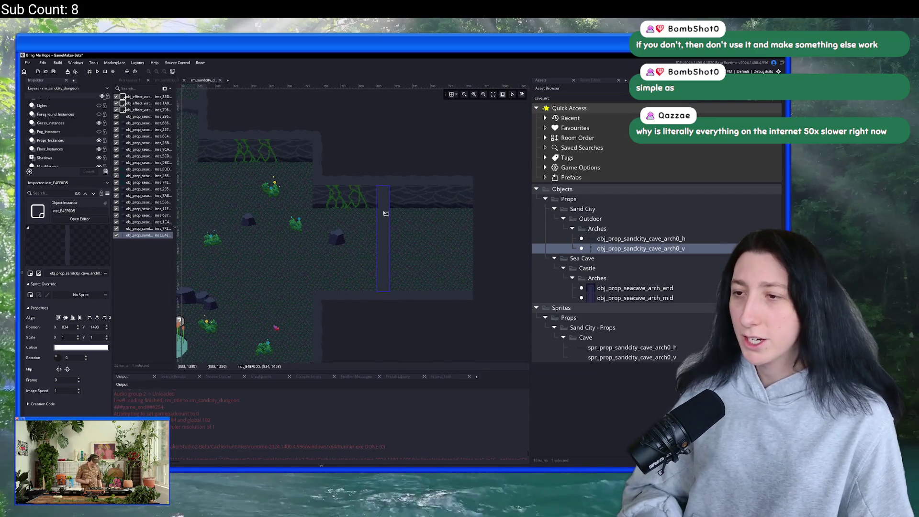
pyautogui.press('Left')
pyautogui.press('Left')
pyautogui.press('Left')
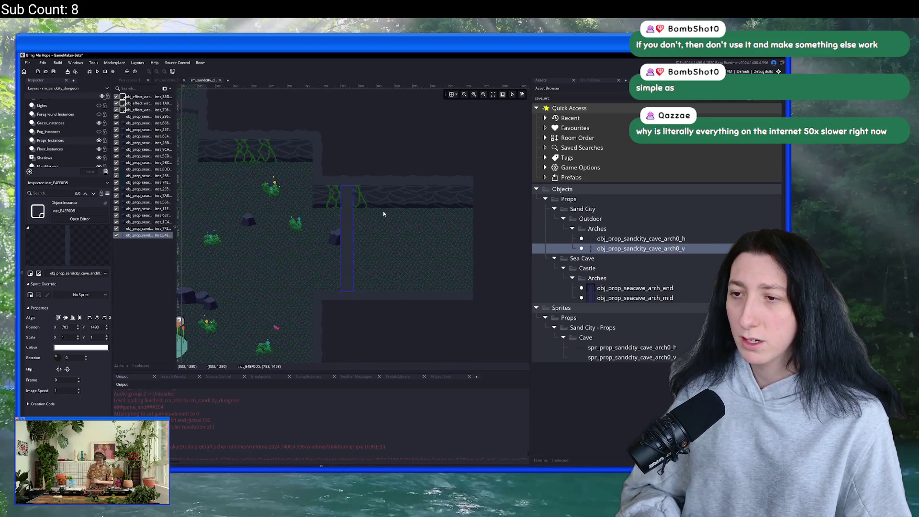
pyautogui.click(374, 186)
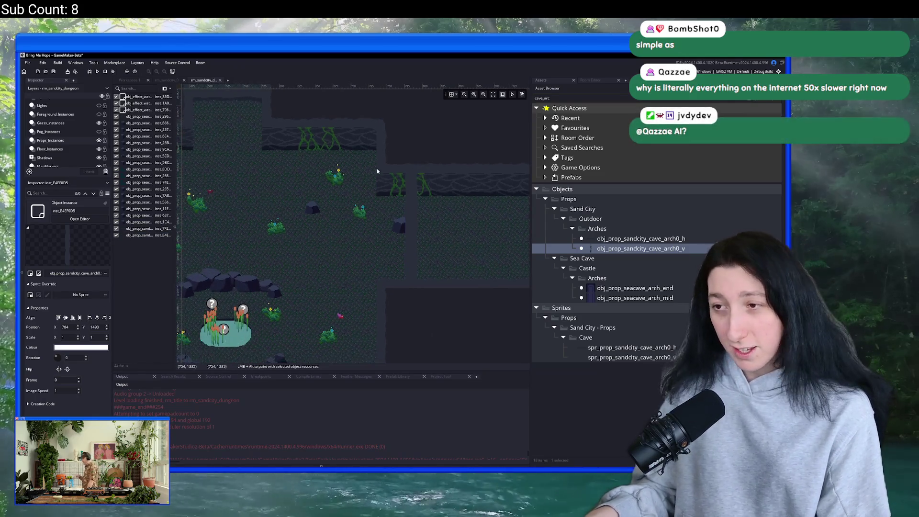
pyautogui.press('F5')
pyautogui.scroll(-2, 322, 201)
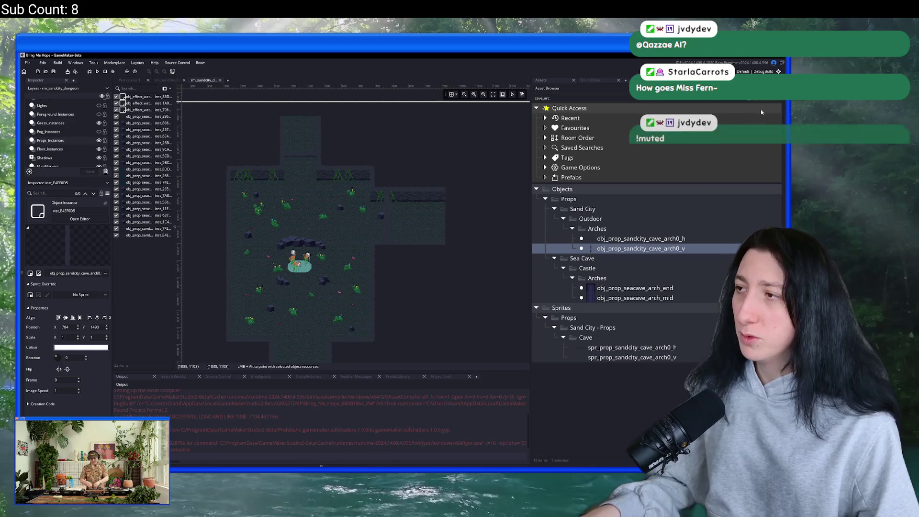
# Open Included Files and browse the datafiles folder and a subfolder in Explorer.
pyautogui.click(777, 102)
pyautogui.click(756, 97)
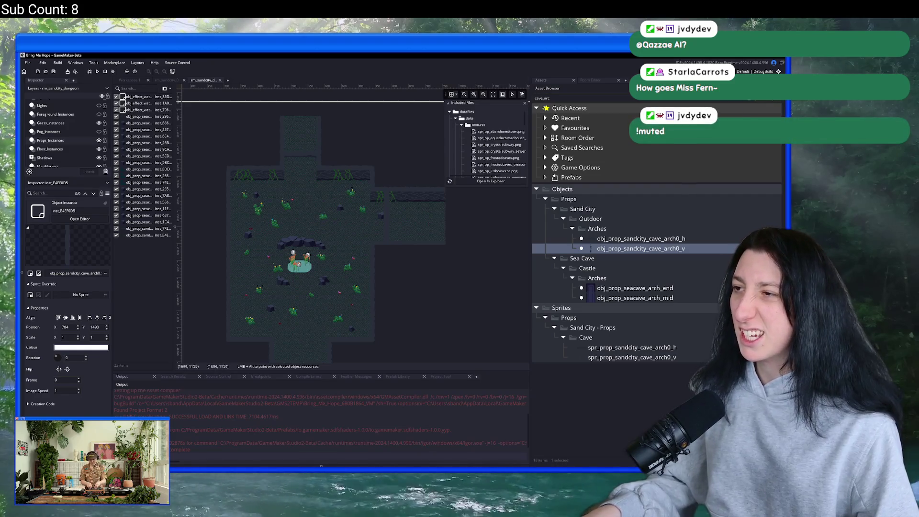
pyautogui.click(484, 182)
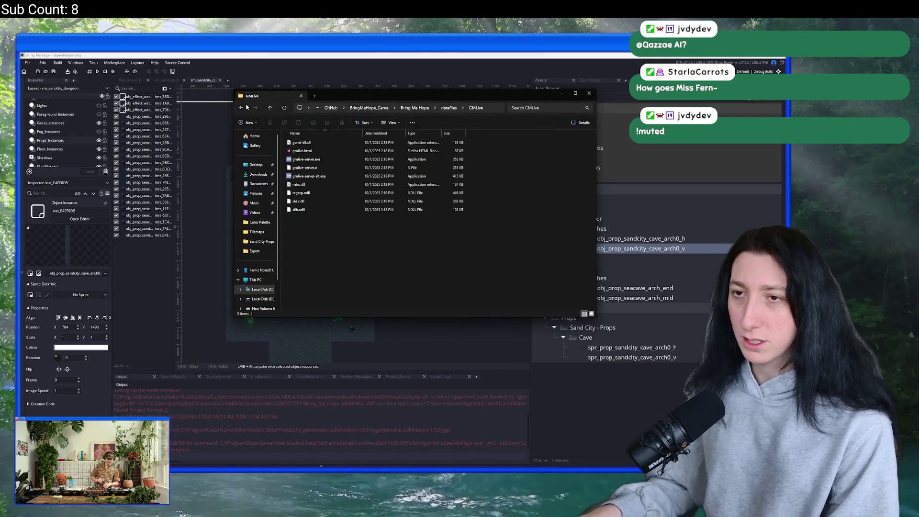
pyautogui.doubleClick(301, 168)
pyautogui.click(243, 108)
pyautogui.click(417, 249)
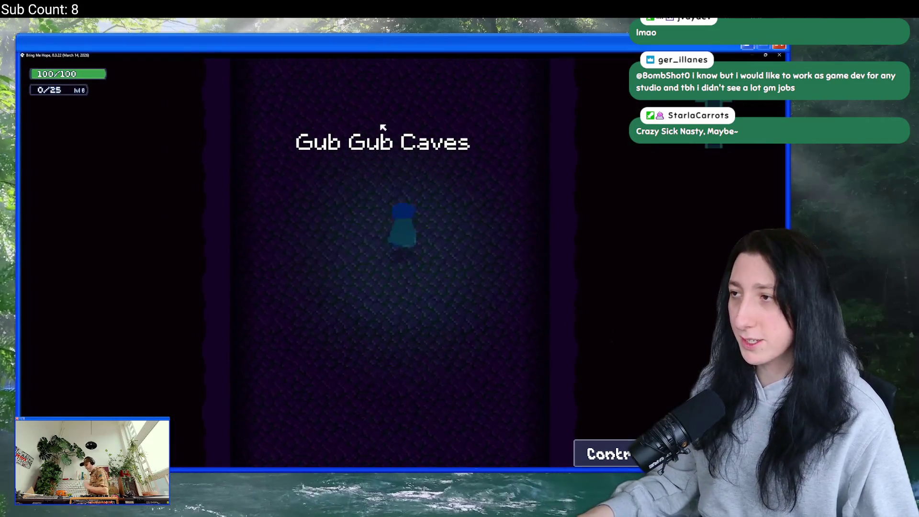
# Walk the character north past the pond into the walled cave, then through the next cave areas.
pyautogui.press('w')
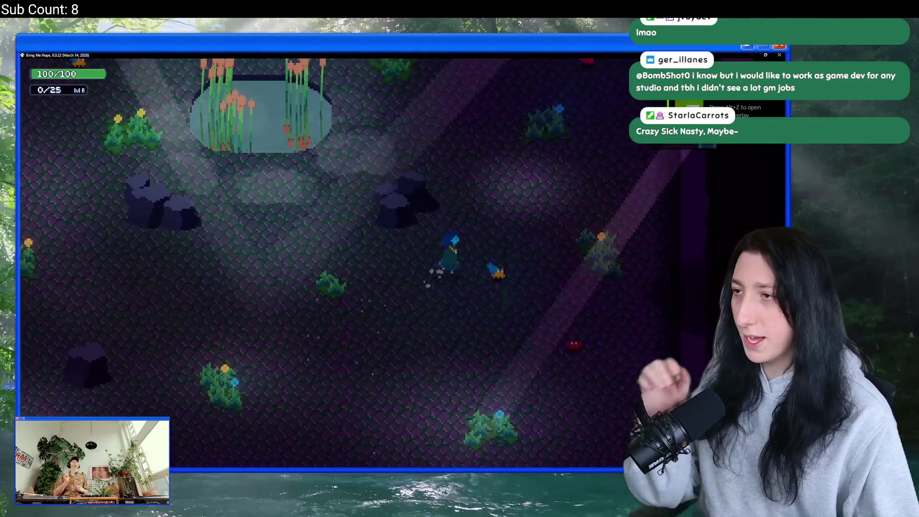
pyautogui.press('w')
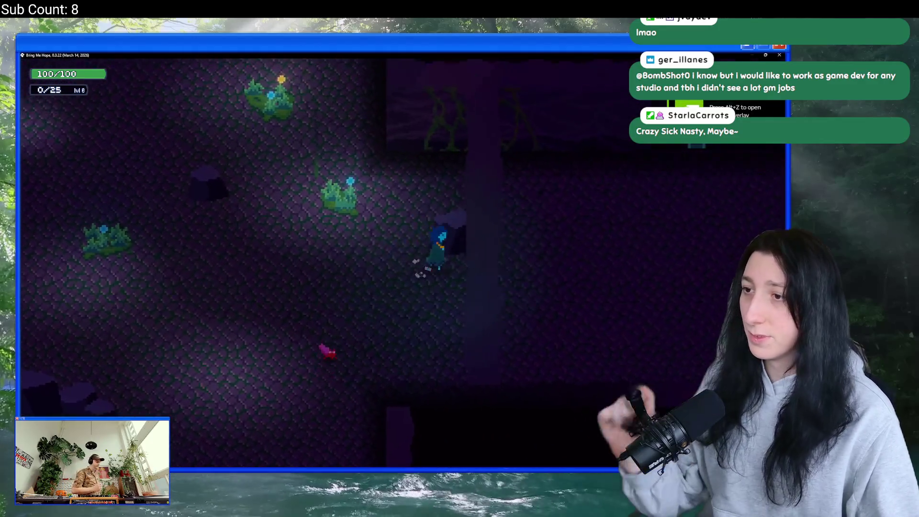
pyautogui.press('s')
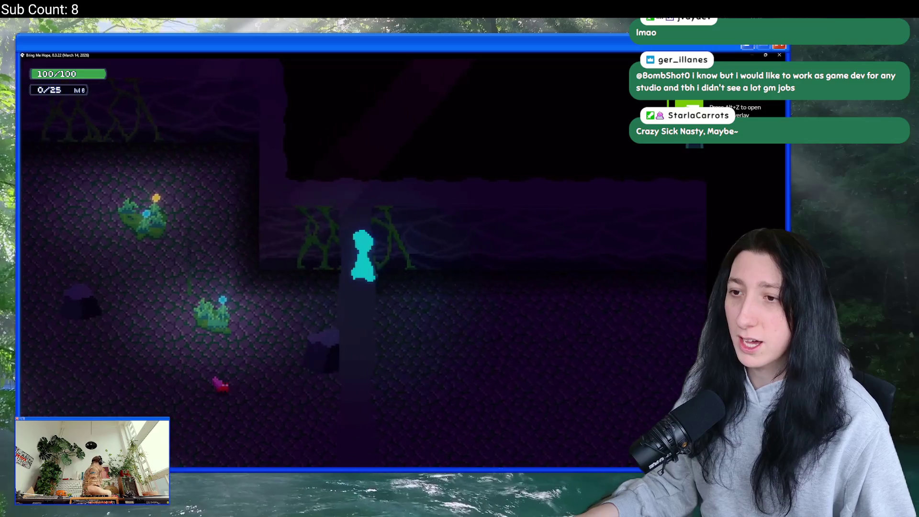
pyautogui.press('s')
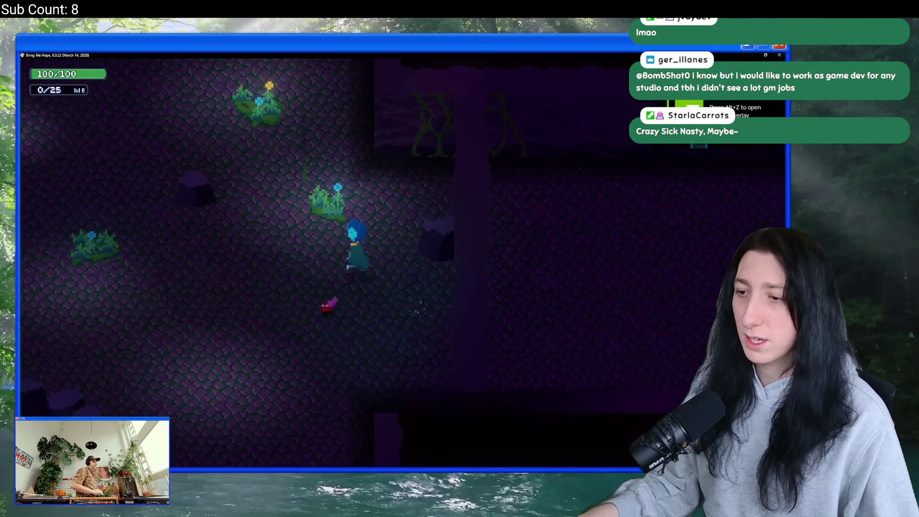
pyautogui.press('w')
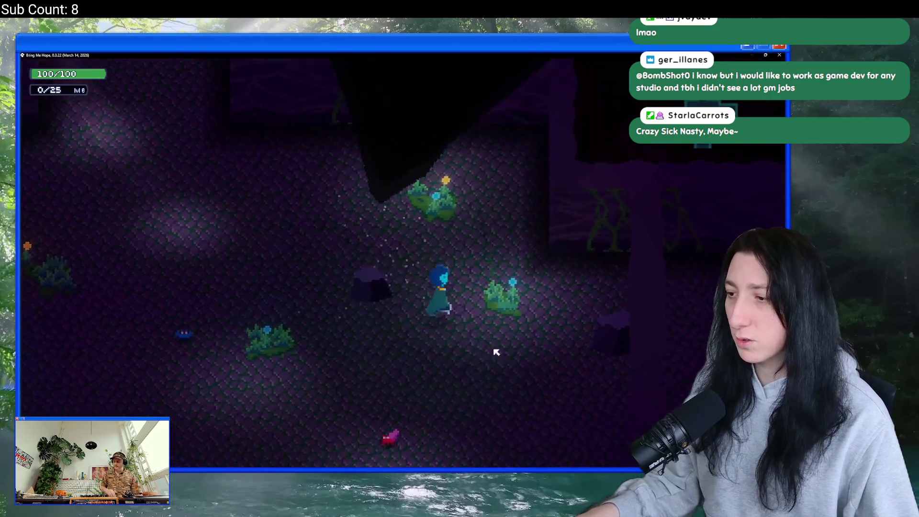
pyautogui.press('a')
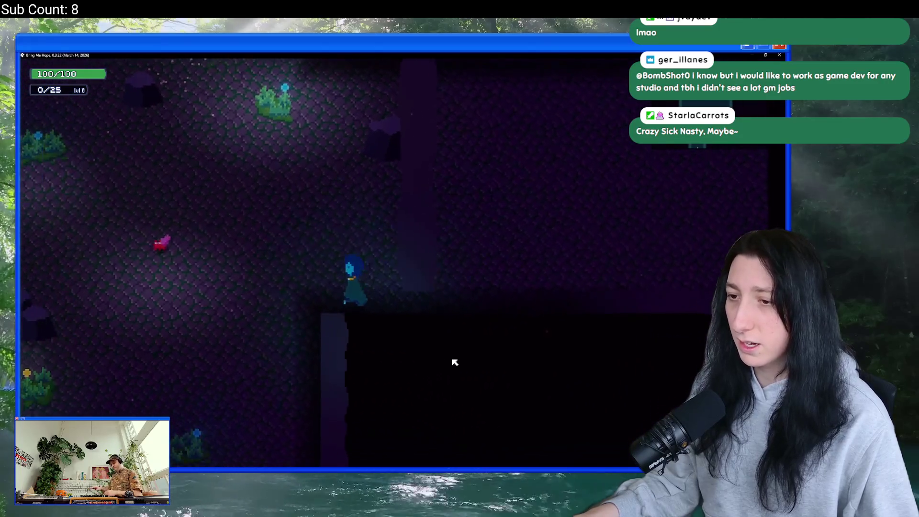
# Continue up through the vertical corridor and planted cave, back to the pond, then quit the game.
pyautogui.press('w')
pyautogui.press('w')
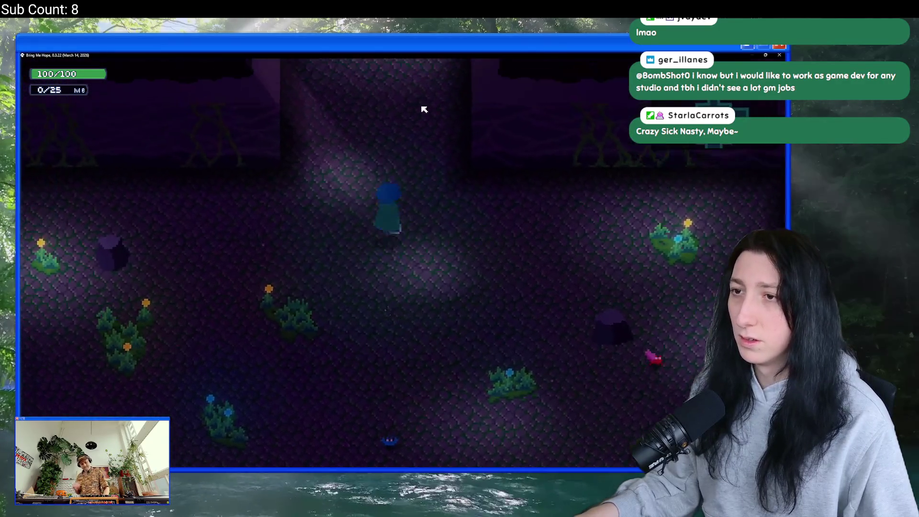
pyautogui.press('w')
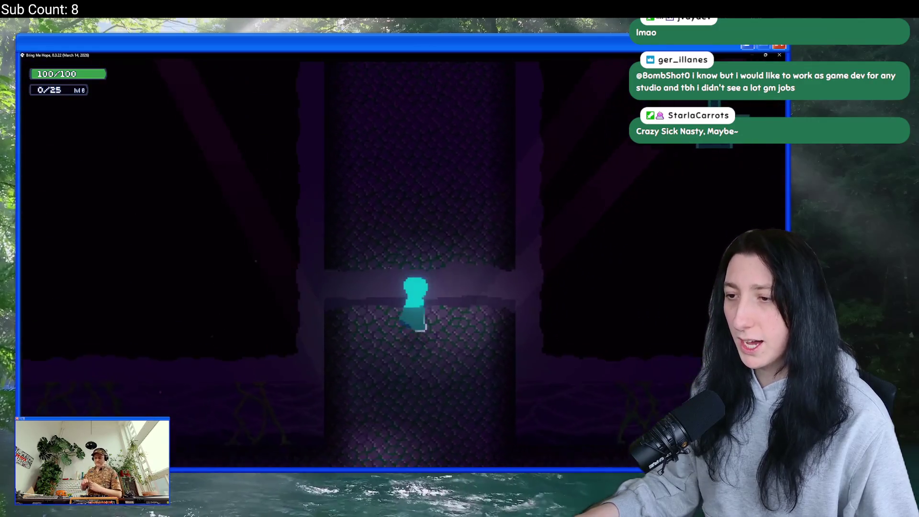
pyautogui.press('w')
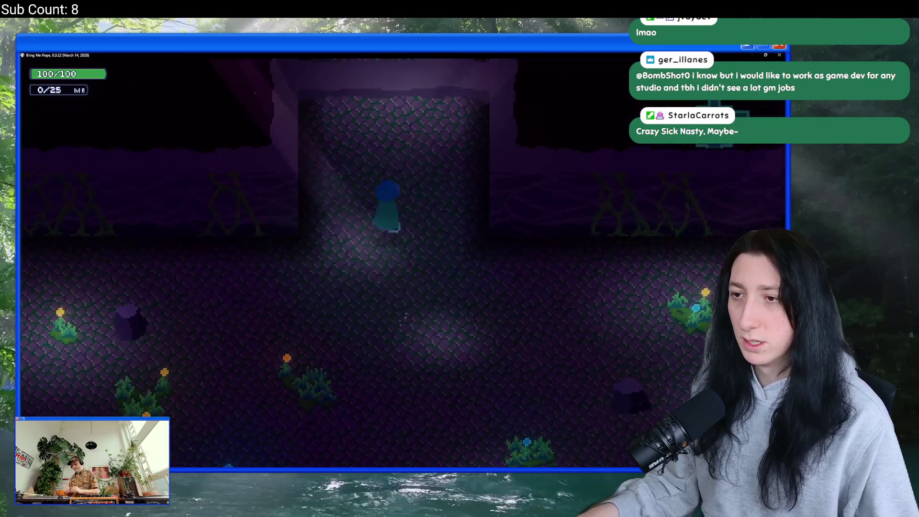
pyautogui.press('w')
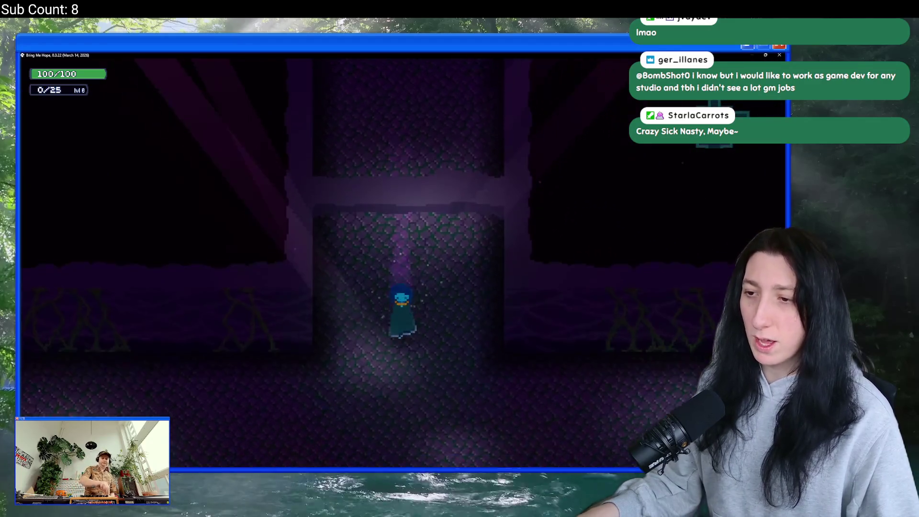
pyautogui.press('s')
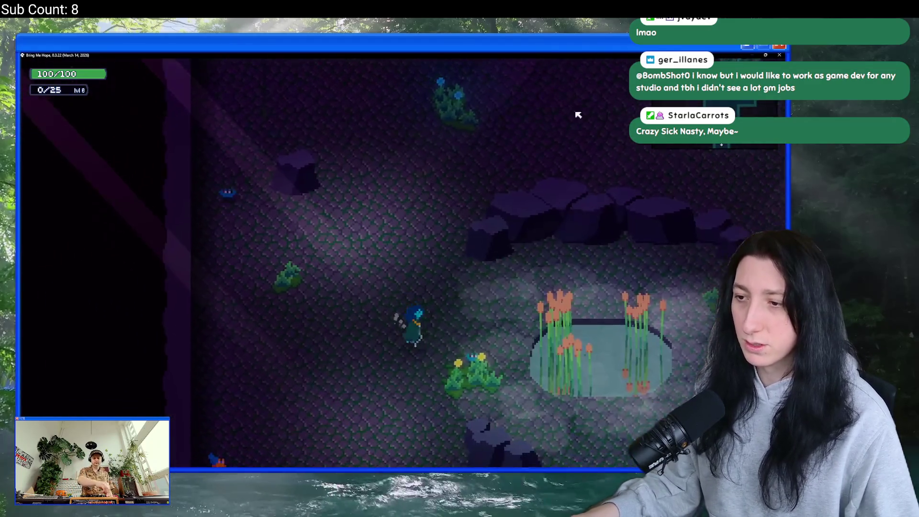
pyautogui.press('Escape')
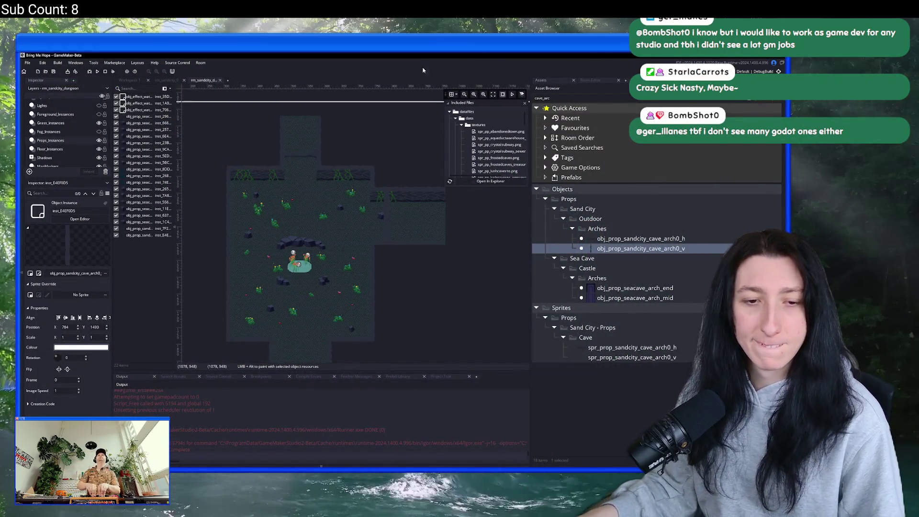
# In Aseprite's Open File dialog, browse up to Game Art and into the Tilemaps folder.
pyautogui.hotkey('alt', 'Tab')
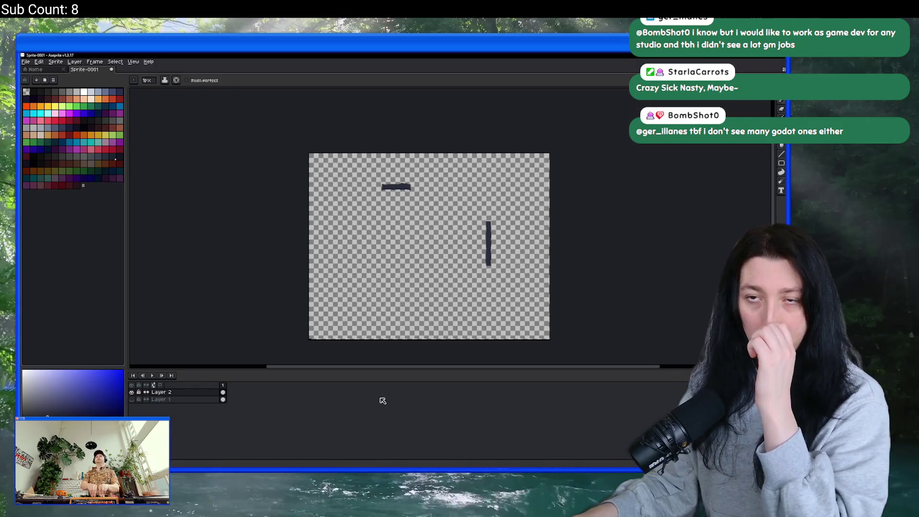
pyautogui.click(50, 71)
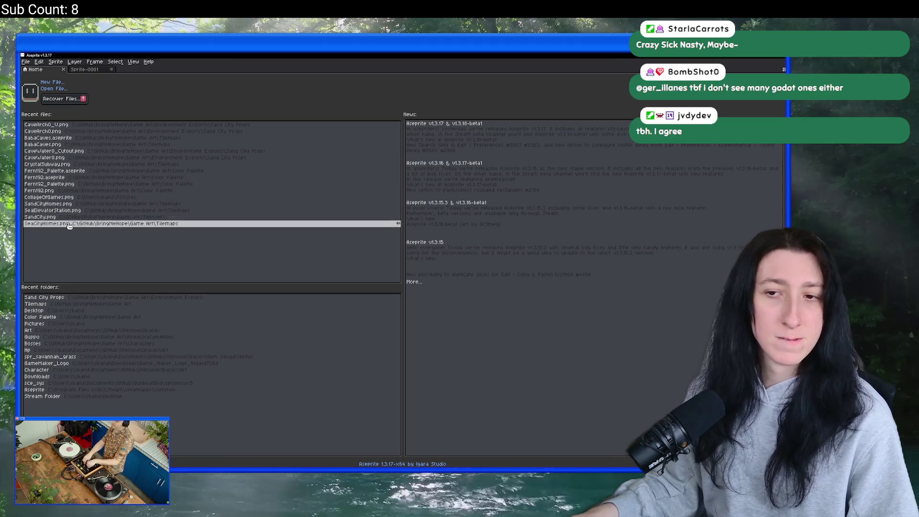
pyautogui.click(55, 89)
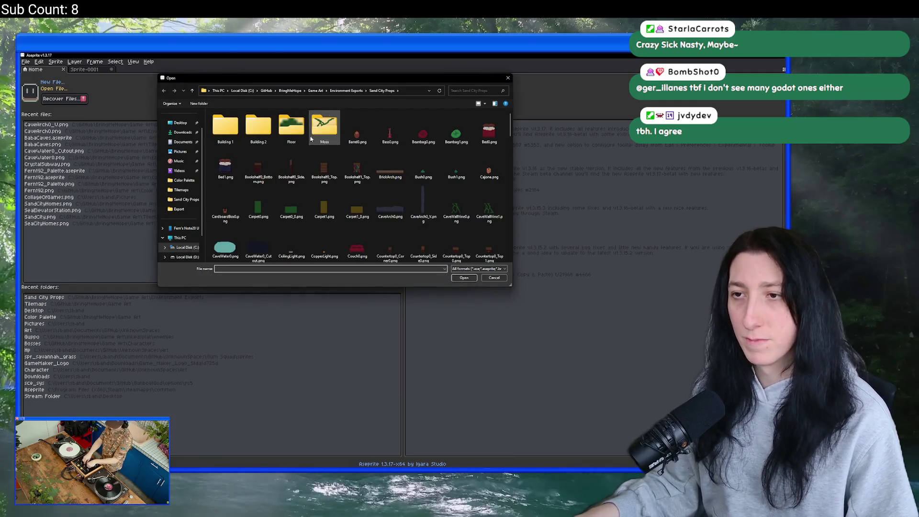
pyautogui.click(342, 90)
pyautogui.click(321, 92)
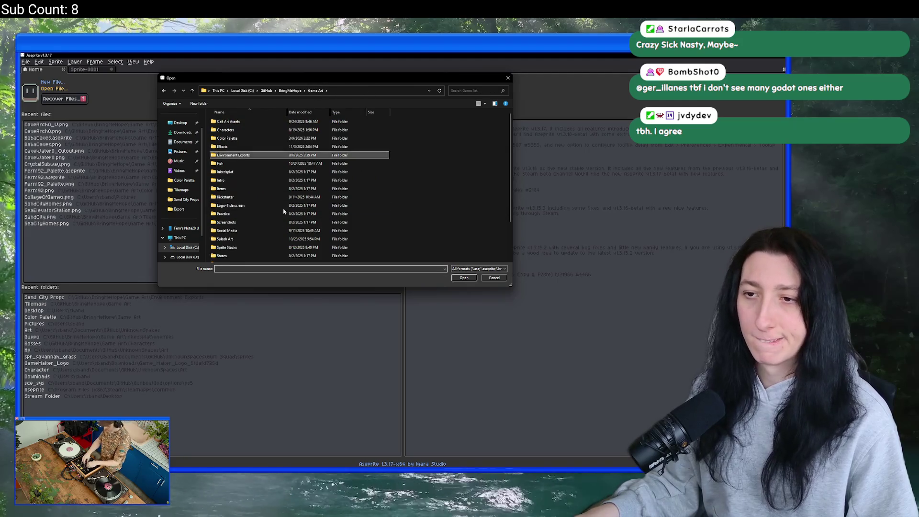
pyautogui.scroll(-5, 258, 230)
pyautogui.doubleClick(263, 228)
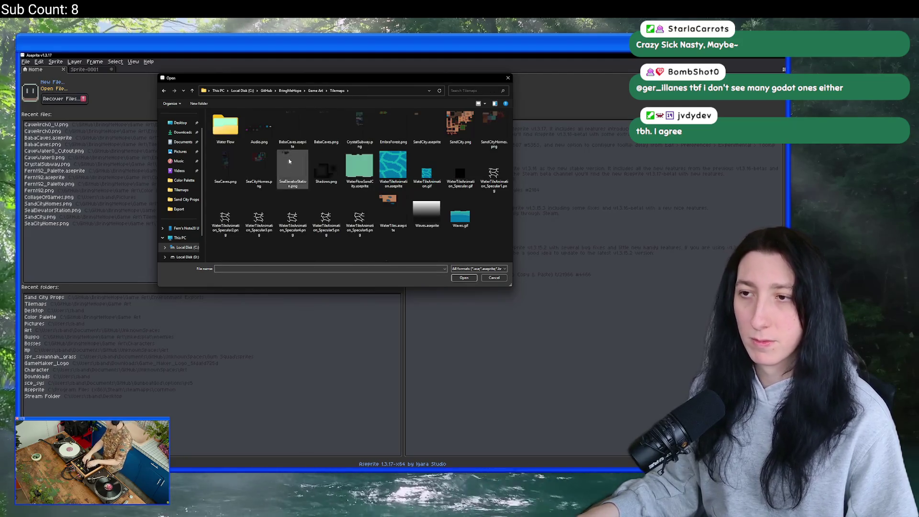
# Open BabaCaves.aseprite and marquee-select its mossy green stone tile.
pyautogui.doubleClick(288, 134)
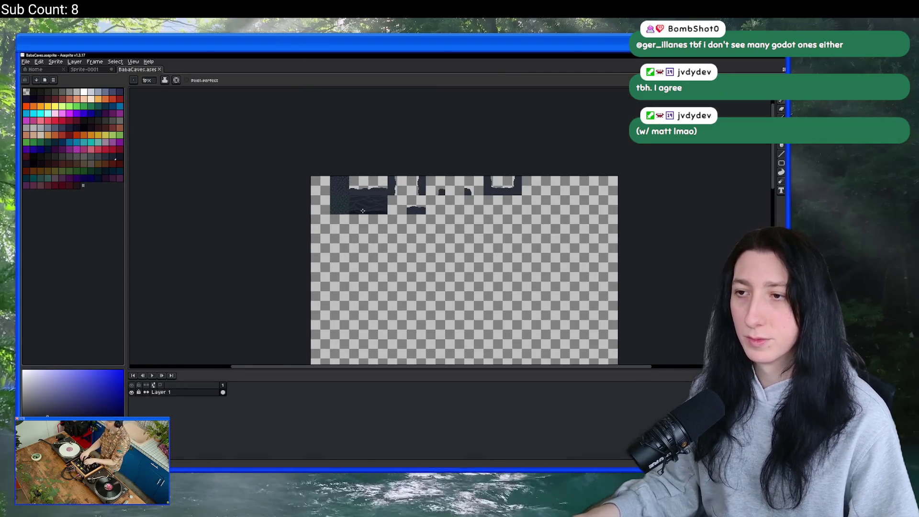
pyautogui.scroll(3, 364, 213)
pyautogui.press('m')
pyautogui.moveTo(259, 221); pyautogui.dragTo(341, 328)
# Copy the selected mossy tile into a new 32x32 sprite.
pyautogui.moveTo(308, 279); pyautogui.dragTo(312, 184)
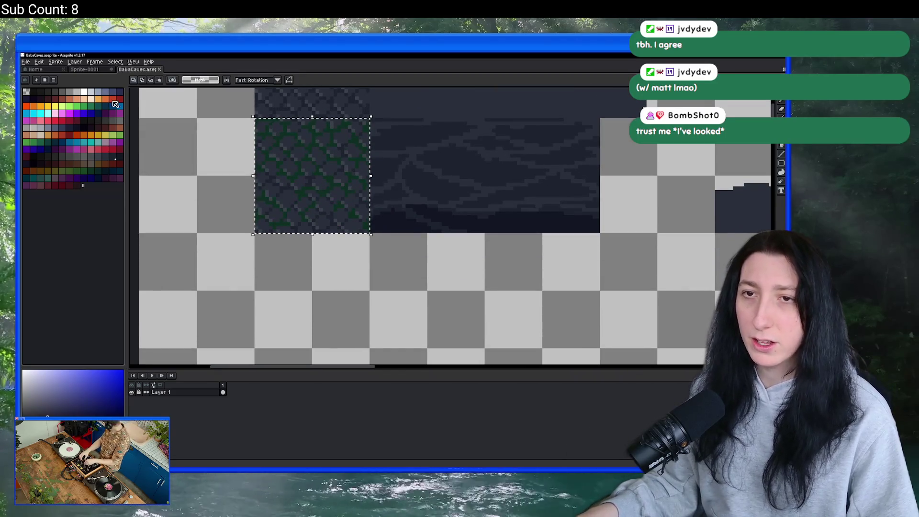
pyautogui.click(133, 62)
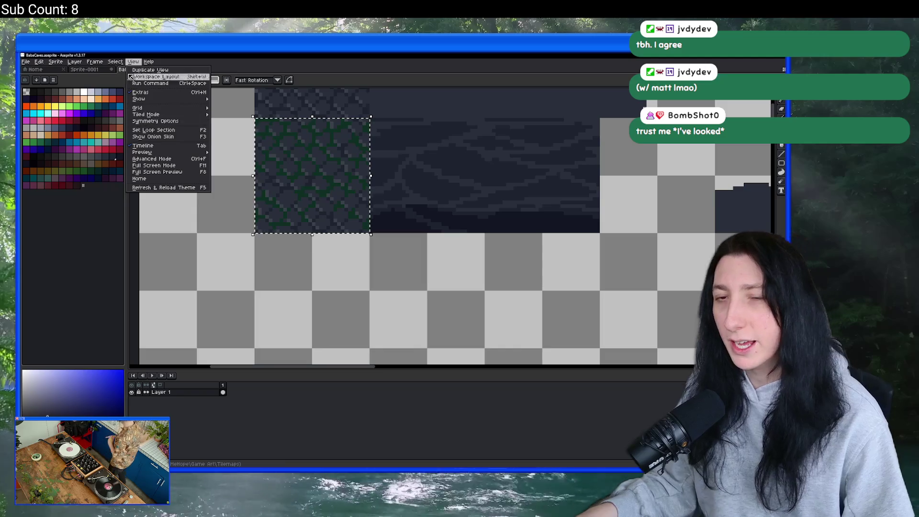
pyautogui.press('Escape')
pyautogui.hotkey('ctrl', 'n')
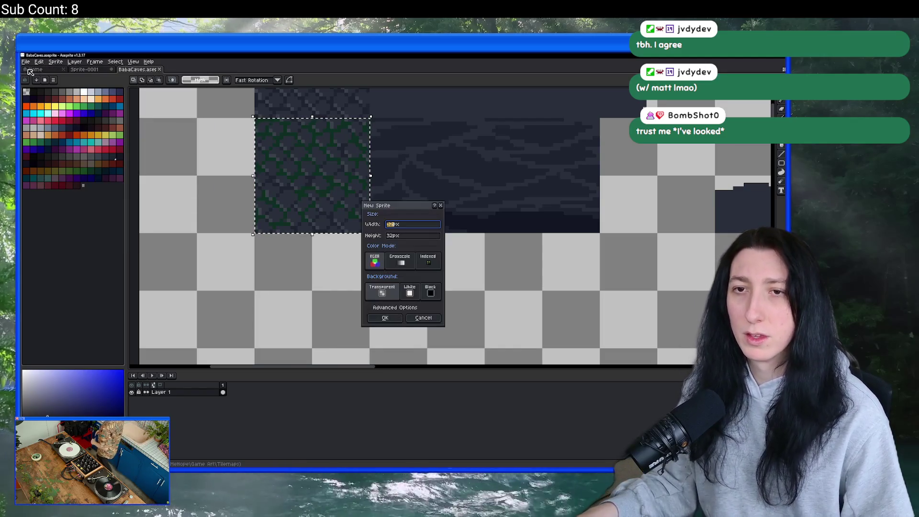
pyautogui.press('Return')
pyautogui.scroll(6, 410, 242)
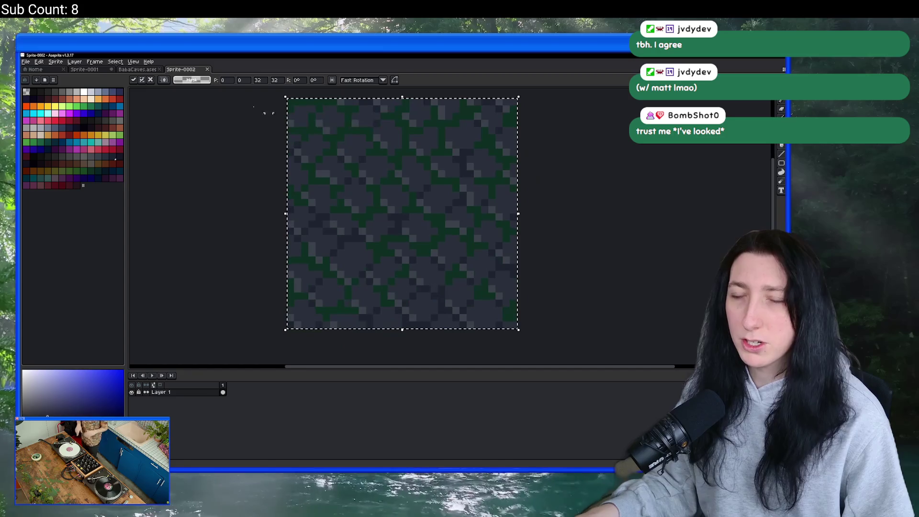
# Turn on Tiled Mode in both axes to preview the tile repeating.
pyautogui.click(134, 61)
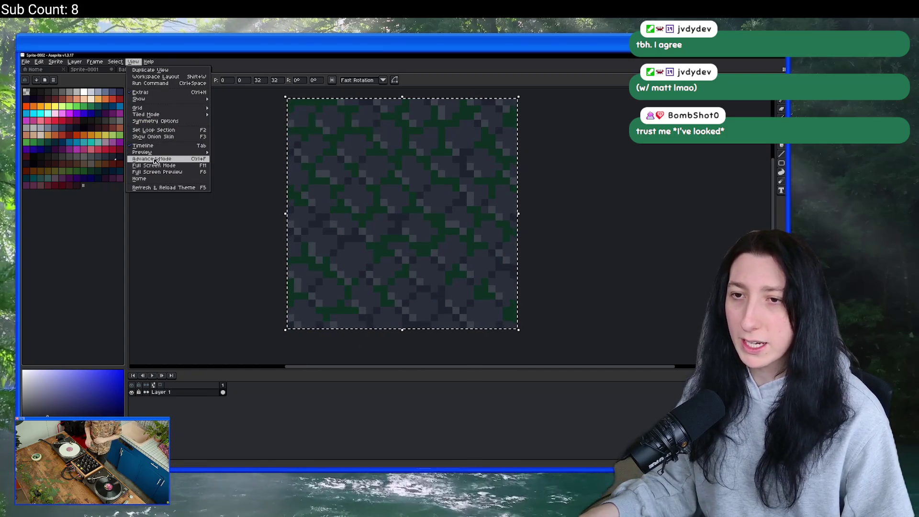
pyautogui.moveTo(175, 118)
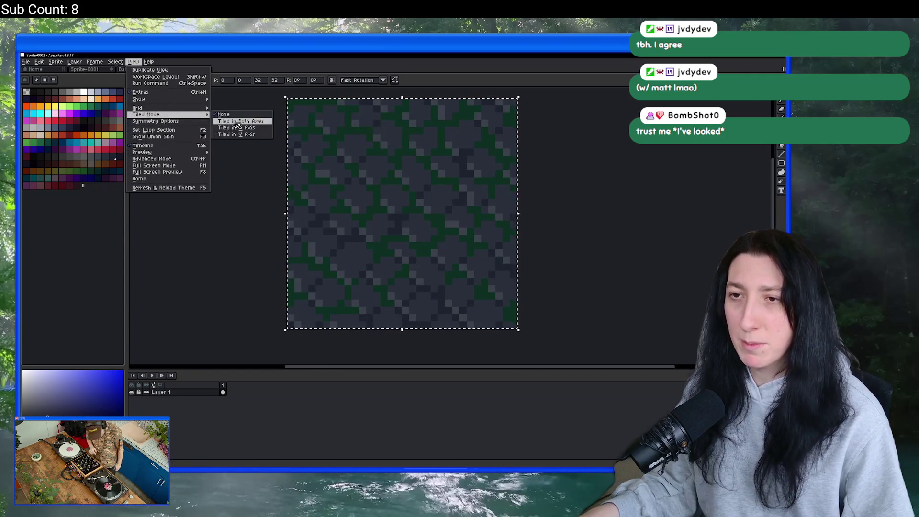
pyautogui.click(239, 135)
pyautogui.scroll(1, 388, 174)
pyautogui.scroll(2, 389, 174)
# Sample the dark moss green with the eyedropper and switch to the fill bucket.
pyautogui.press('i')
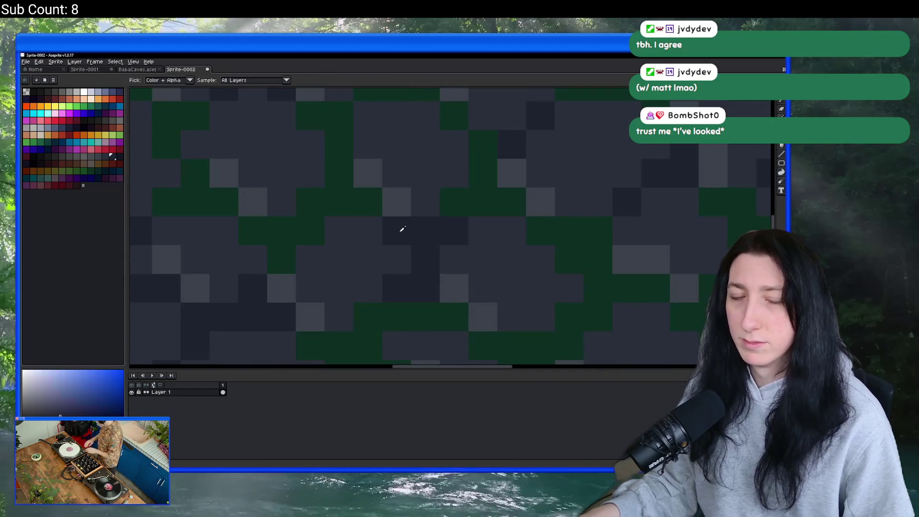
pyautogui.click(379, 203)
pyautogui.scroll(-3, 369, 254)
pyautogui.press('g')
pyautogui.scroll(-3, 335, 262)
pyautogui.scroll(-1, 336, 262)
pyautogui.scroll(3, 355, 214)
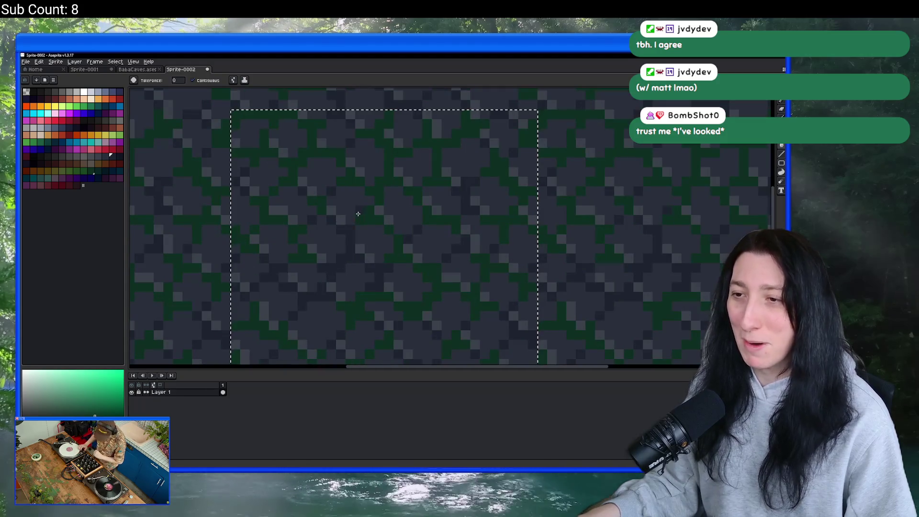
pyautogui.scroll(-1, 378, 227)
pyautogui.scroll(1, 377, 227)
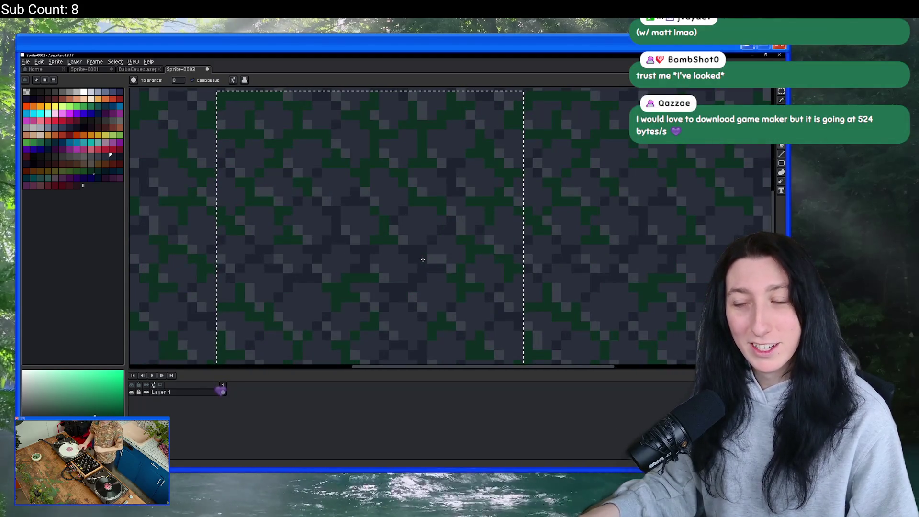
pyautogui.scroll(-4, 384, 237)
pyautogui.scroll(3, 380, 232)
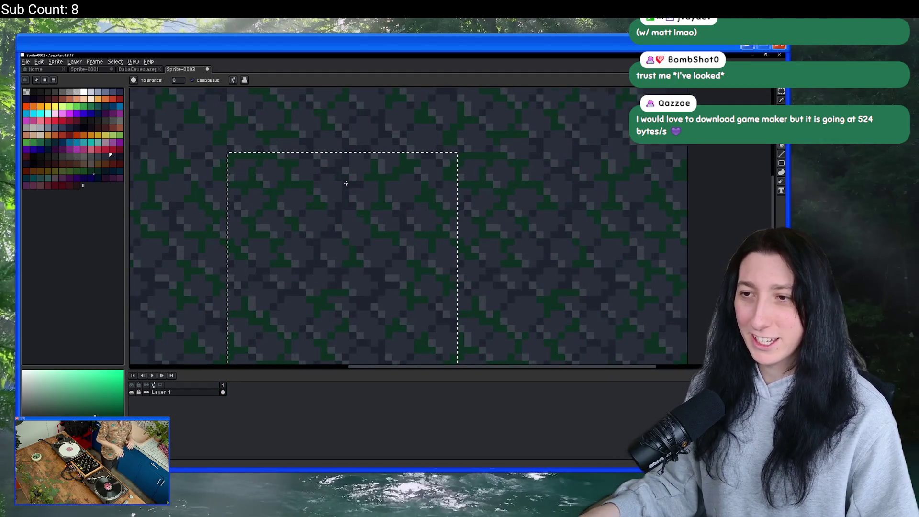
pyautogui.scroll(-1, 340, 183)
pyautogui.scroll(2, 348, 187)
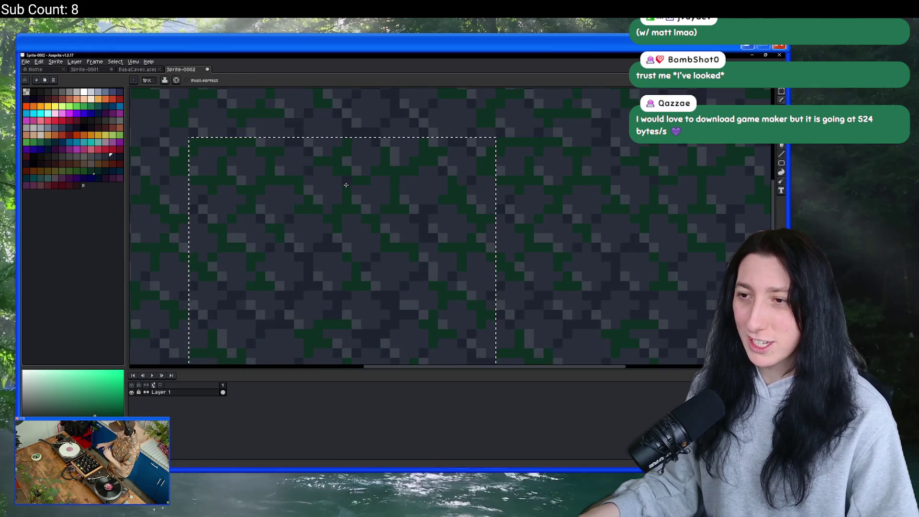
pyautogui.scroll(-4, 345, 201)
pyautogui.scroll(4, 330, 228)
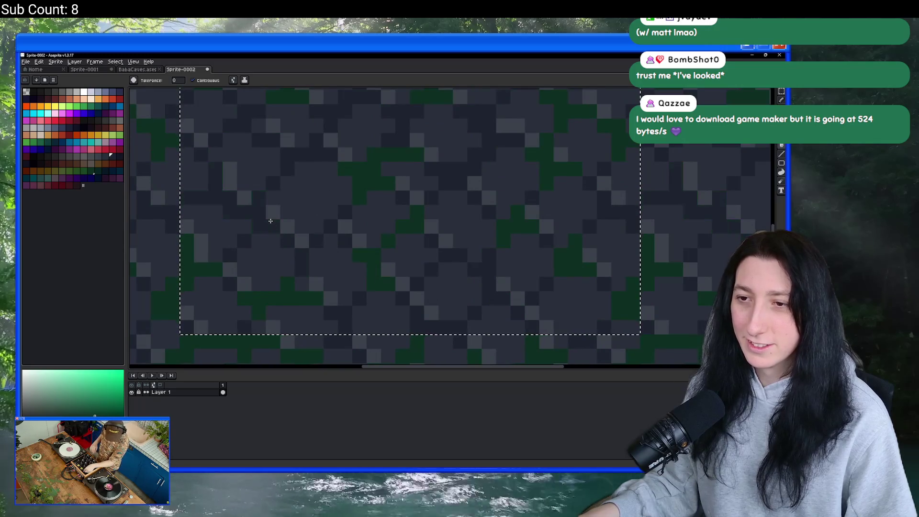
pyautogui.scroll(-4, 245, 210)
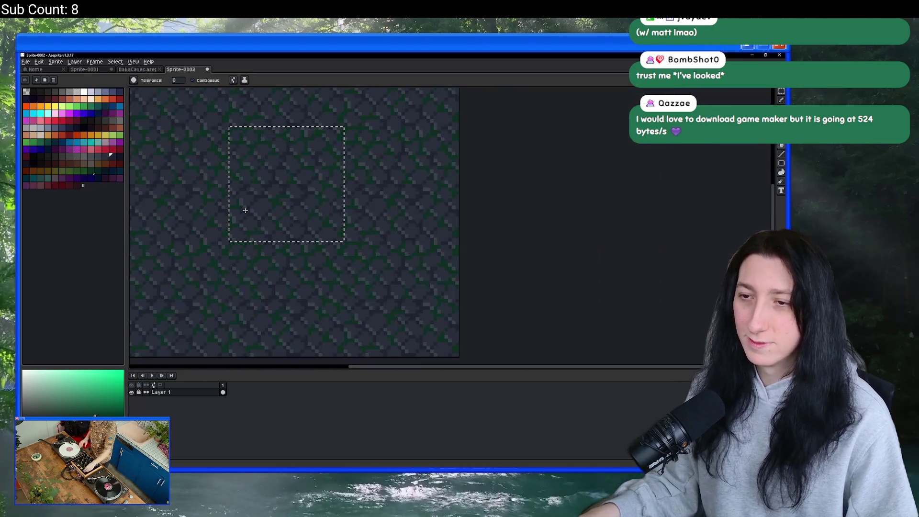
pyautogui.scroll(-1, 238, 164)
# Copy the stone tile, paste it into BabaCaves and move it into the second row.
pyautogui.click(294, 211)
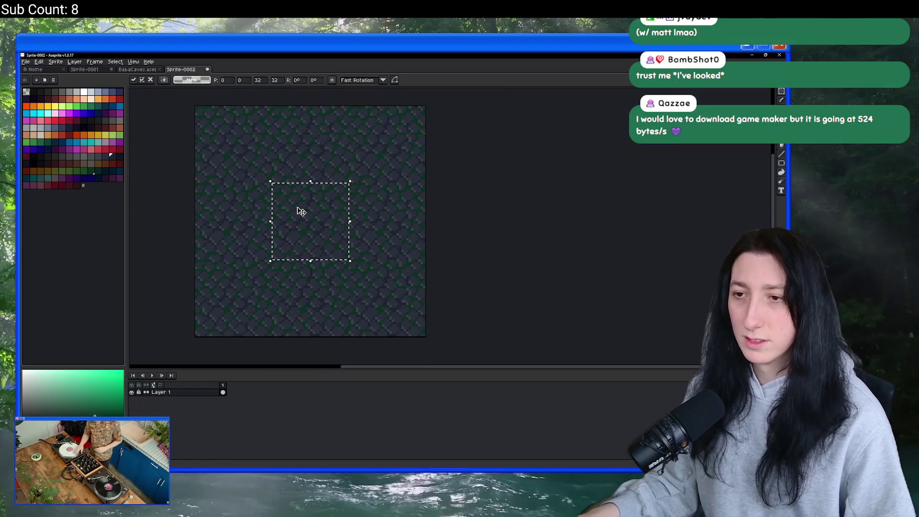
pyautogui.click(143, 70)
pyautogui.hotkey('ctrl', 'v')
pyautogui.moveTo(193, 217)
pyautogui.mouseDown()
pyautogui.moveTo(297, 311)
pyautogui.moveTo(300, 270)
pyautogui.moveTo(285, 206)
pyautogui.mouseUp()
pyautogui.scroll(-1, 300, 271)
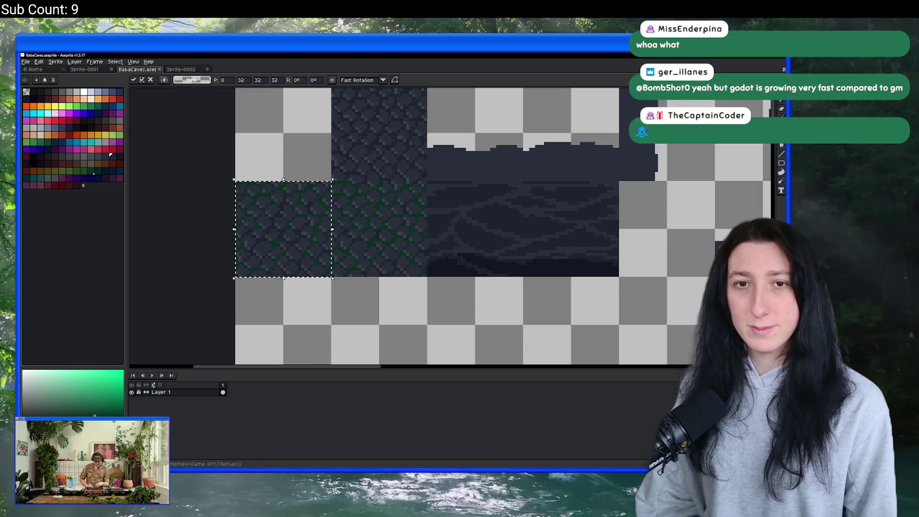
# Zoom and pan BabaCaves to inspect the placed tile, then return to the Sprite-0002 tab.
pyautogui.scroll(-2, 279, 219)
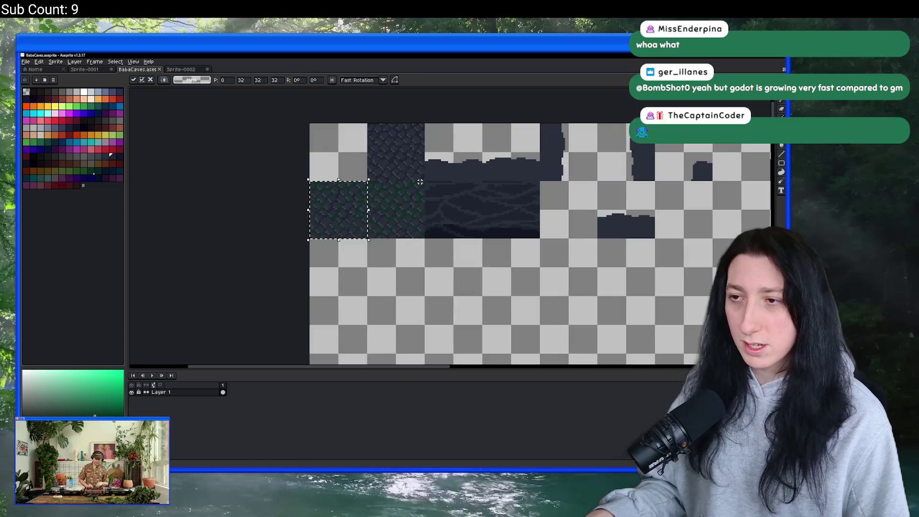
pyautogui.scroll(4, 306, 164)
pyautogui.scroll(-1, 291, 235)
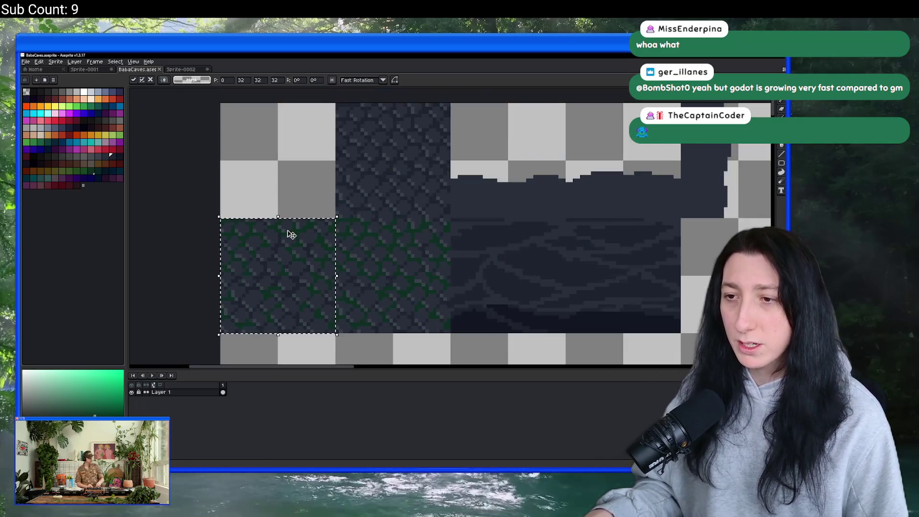
pyautogui.moveTo(269, 202); pyautogui.dragTo(254, 162)
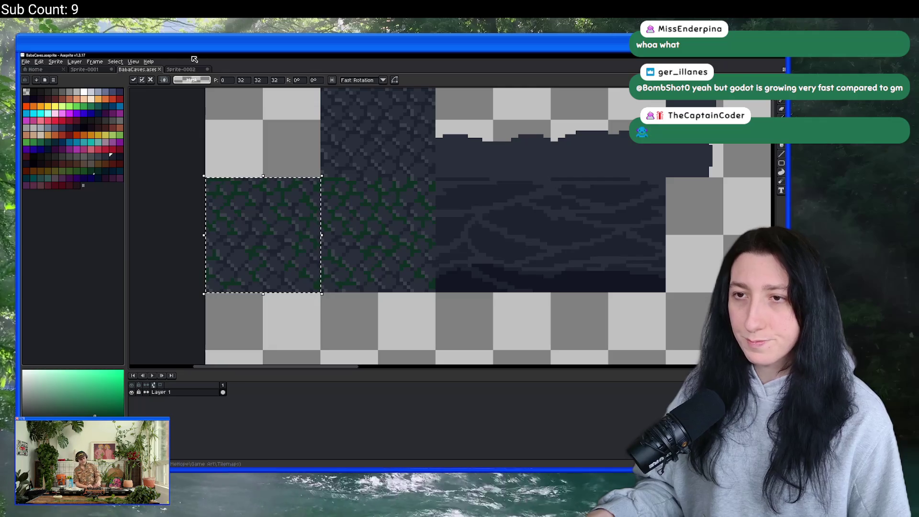
pyautogui.click(181, 69)
pyautogui.scroll(2, 296, 201)
pyautogui.scroll(-1, 339, 217)
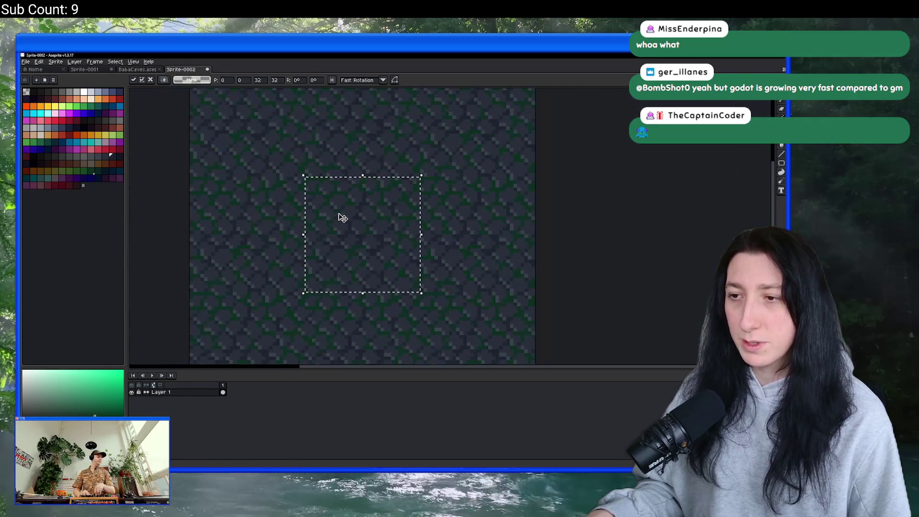
# Commit the floating tile in Sprite-0002 and restore its content with undo/redo.
pyautogui.press('Return')
pyautogui.hotkey('ctrl', 'z')
pyautogui.hotkey('ctrl', 'y')
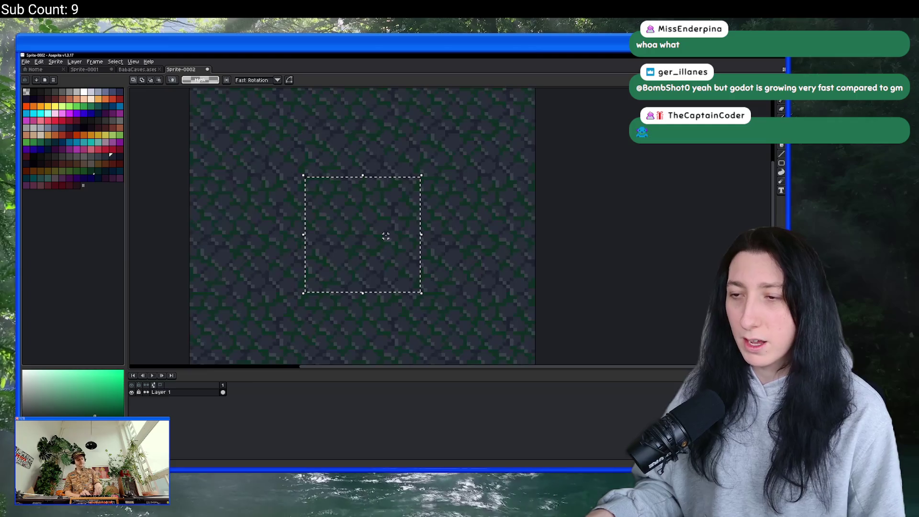
# Sample the dark blue-grey stone colour and switch to the fill bucket.
pyautogui.press('i')
pyautogui.scroll(3, 392, 234)
pyautogui.click(394, 233)
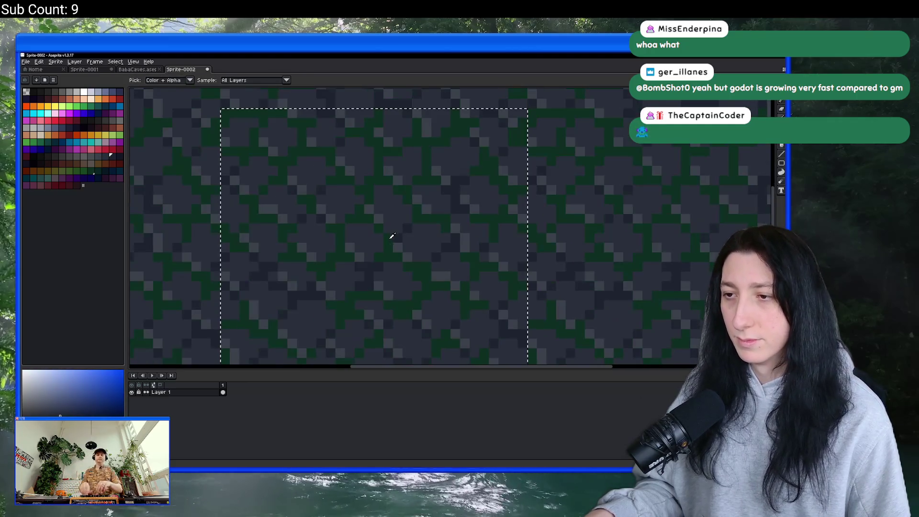
pyautogui.scroll(-3, 389, 236)
pyautogui.press('g')
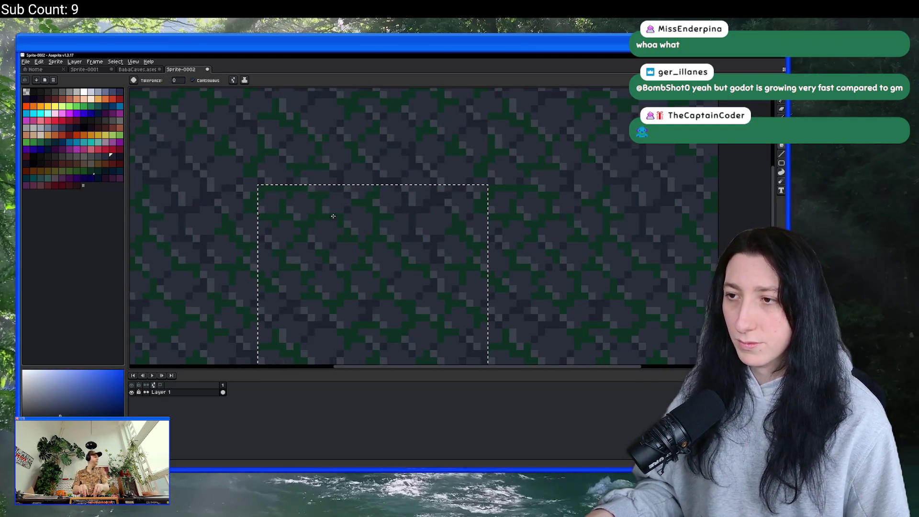
pyautogui.scroll(-2, 284, 216)
pyautogui.scroll(3, 297, 216)
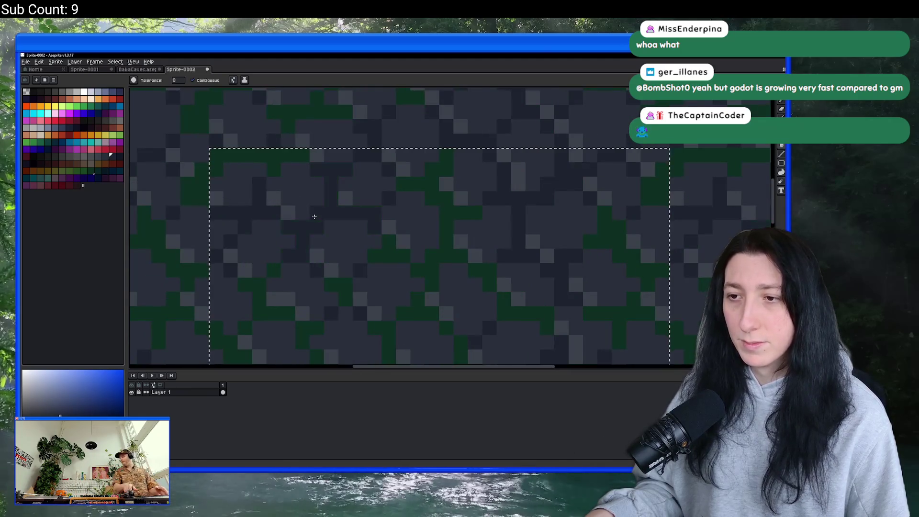
pyautogui.scroll(-4, 313, 215)
pyautogui.scroll(2, 342, 183)
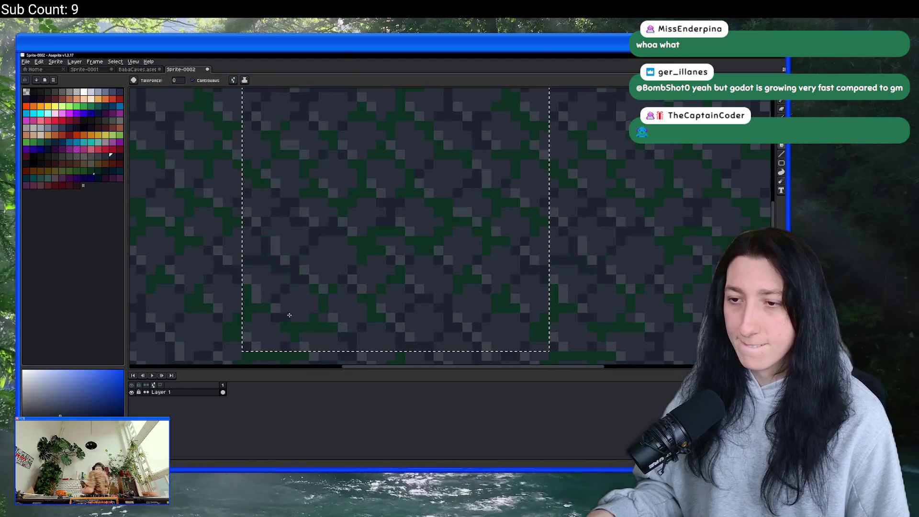
pyautogui.scroll(-1, 342, 308)
pyautogui.scroll(1, 342, 308)
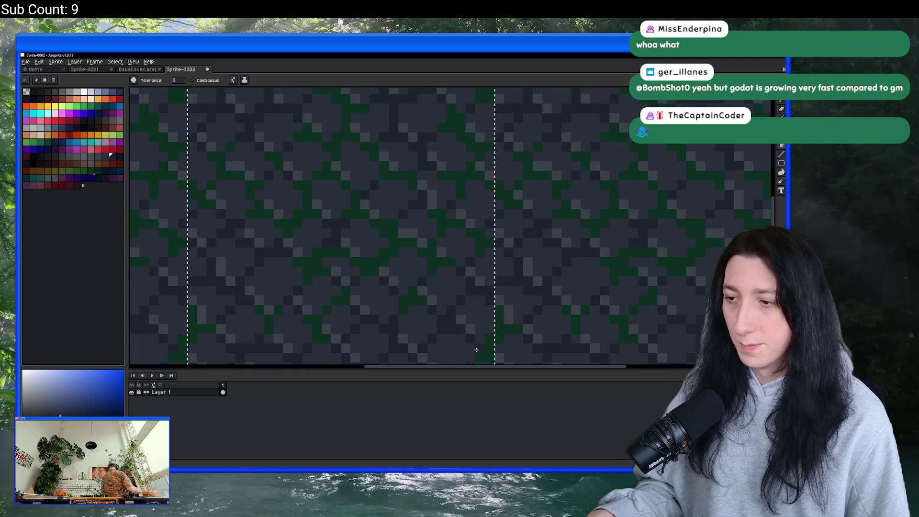
pyautogui.scroll(-4, 479, 236)
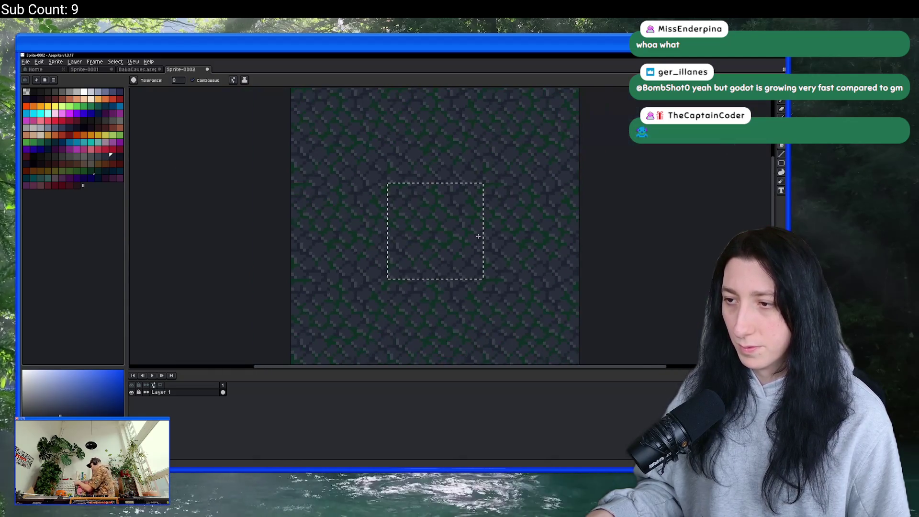
pyautogui.scroll(1, 478, 235)
pyautogui.scroll(2, 483, 206)
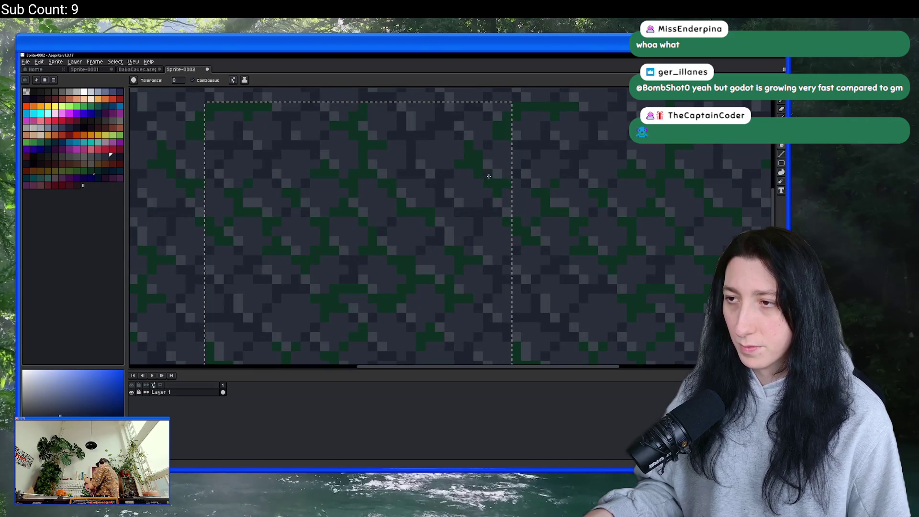
pyautogui.scroll(-3, 486, 185)
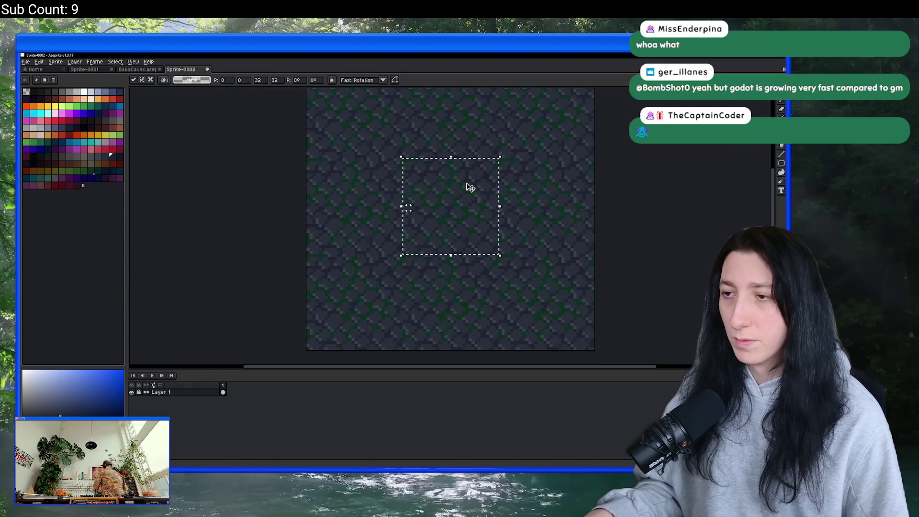
# Paste the tile into BabaCaves and commit it at 32,64, directly below the mossy floor tile.
pyautogui.click(144, 69)
pyautogui.hotkey('ctrl', 'v')
pyautogui.moveTo(267, 127)
pyautogui.mouseDown()
pyautogui.moveTo(332, 287)
pyautogui.moveTo(472, 192)
pyautogui.moveTo(365, 308)
pyautogui.moveTo(366, 299)
pyautogui.mouseUp()
pyautogui.scroll(-1, 366, 299)
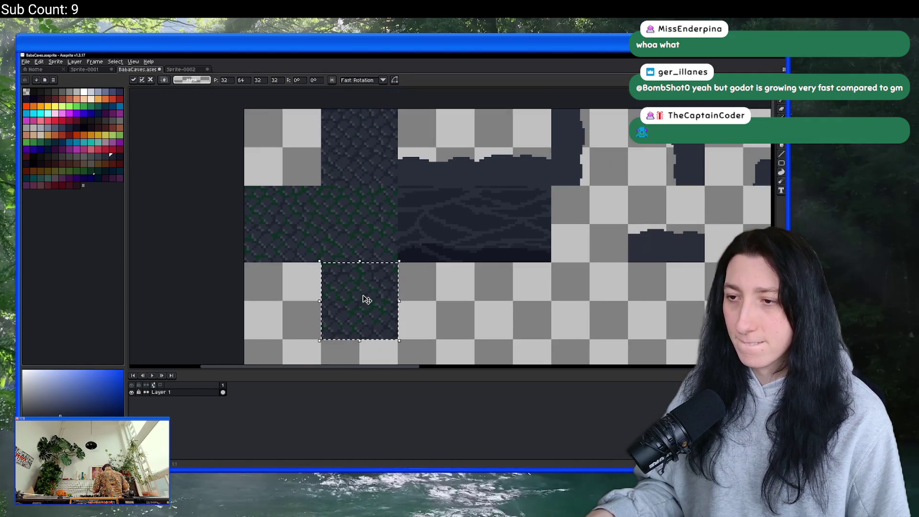
pyautogui.click(413, 297)
pyautogui.scroll(-1, 416, 242)
pyautogui.scroll(1, 371, 240)
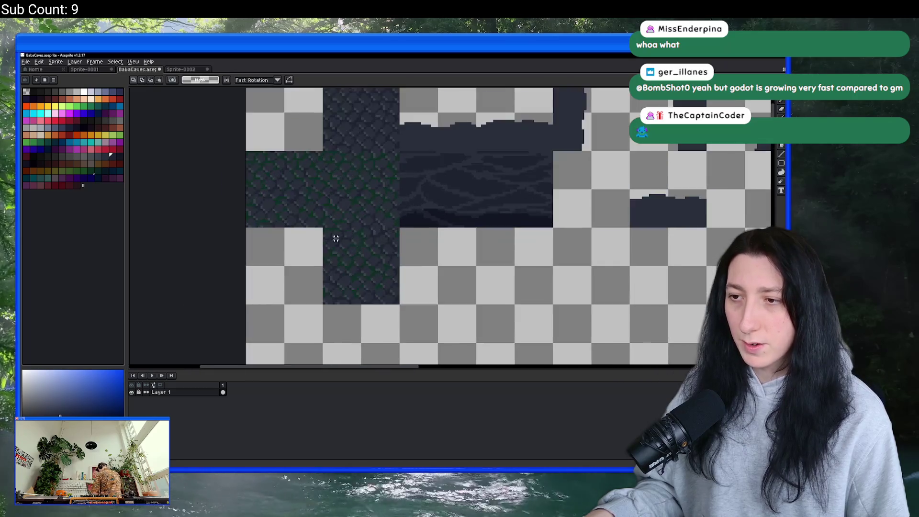
pyautogui.scroll(1, 335, 240)
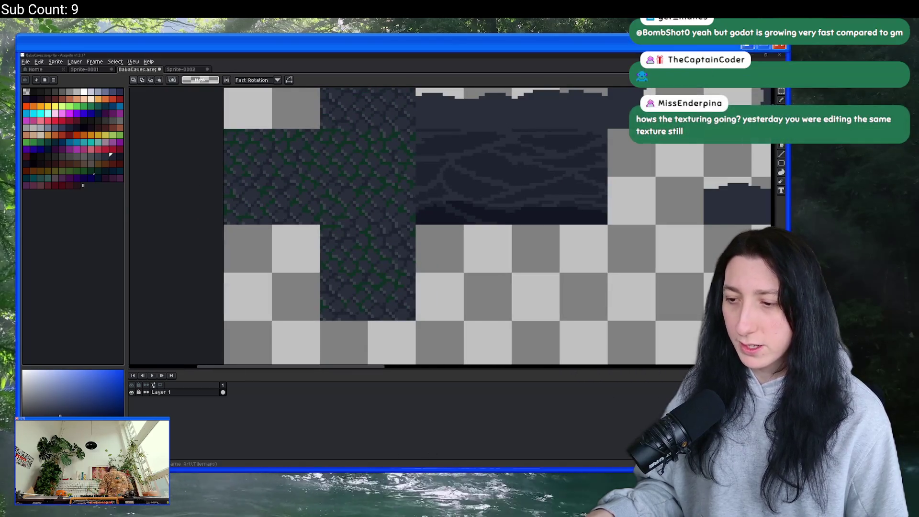
pyautogui.hotkey('alt', 'Tab')
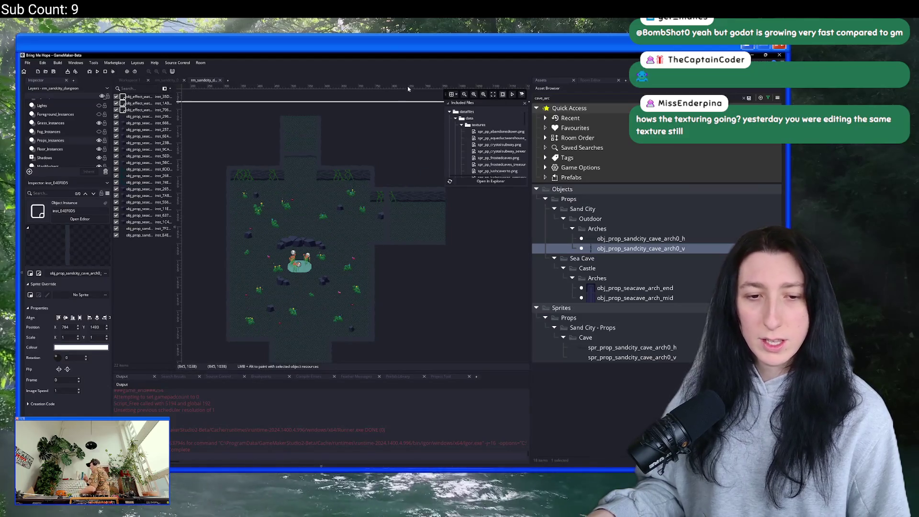
# Glance at the tileset artwork in Aseprite, then return to GameMaker's cave room editor.
pyautogui.hotkey('alt', 'Tab')
pyautogui.scroll(1, 297, 150)
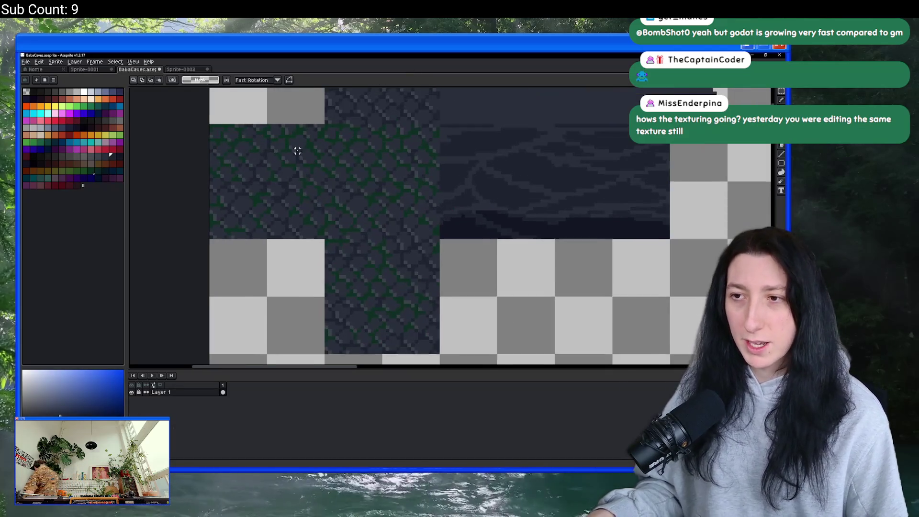
pyautogui.scroll(-3, 349, 147)
pyautogui.hotkey('alt', 'Tab')
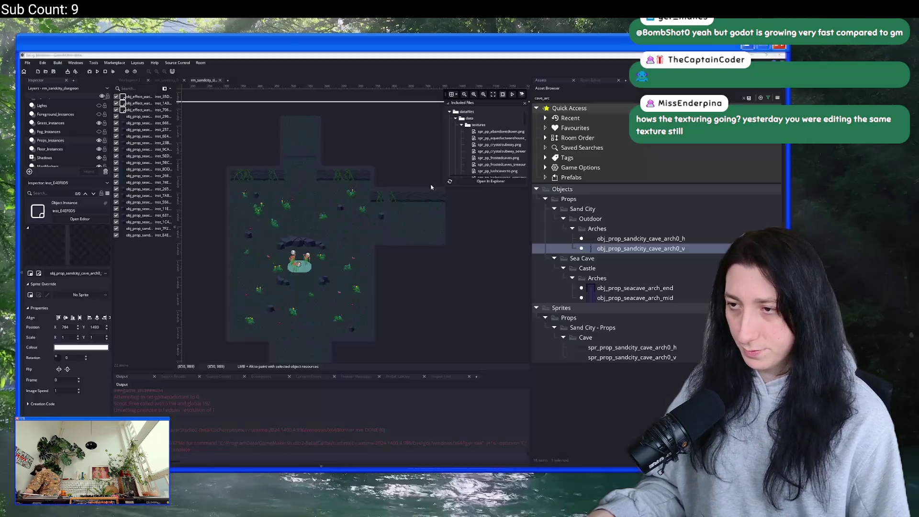
pyautogui.scroll(5, 341, 212)
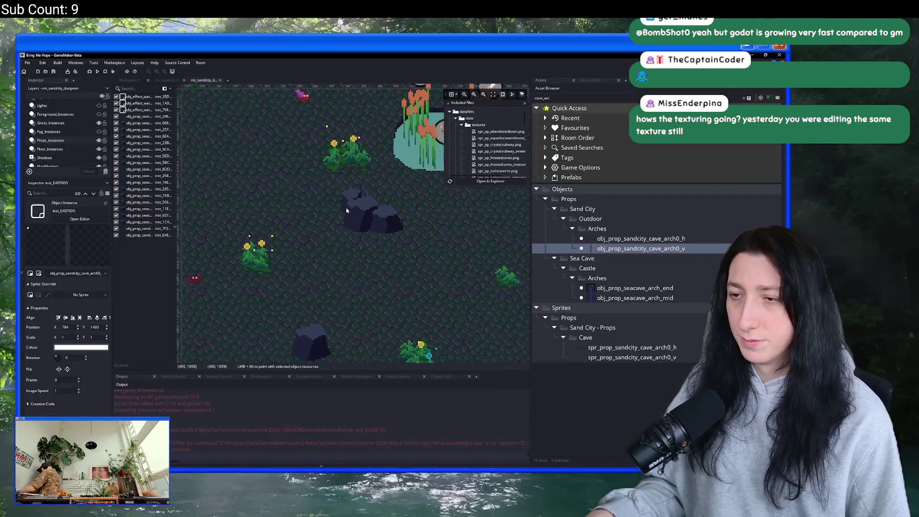
# Show the room's layer tools, select the Floor tile layer and pick a floor tile.
pyautogui.click(606, 81)
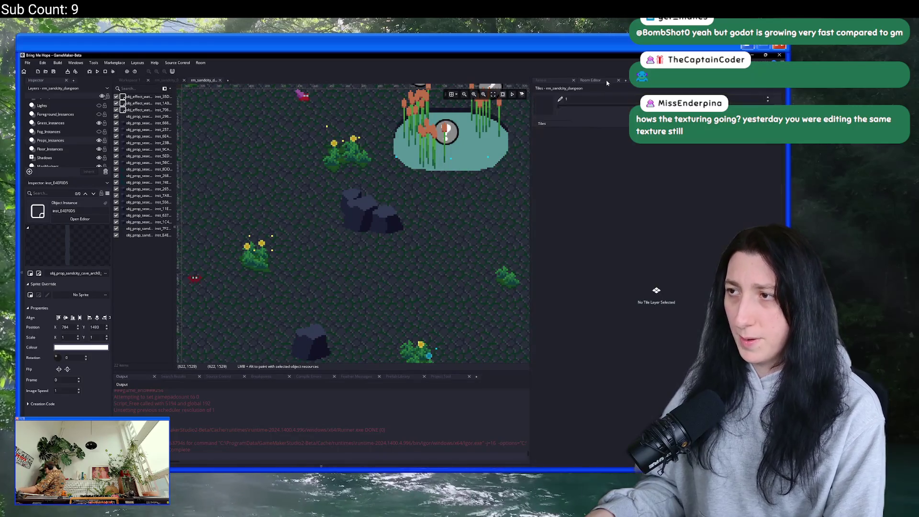
pyautogui.scroll(-2, 58, 144)
pyautogui.click(41, 163)
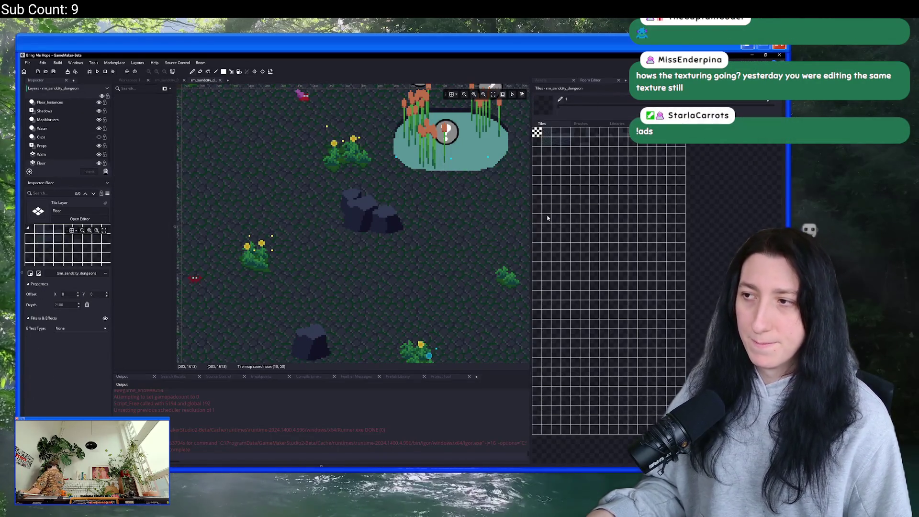
pyautogui.scroll(5, 623, 221)
pyautogui.click(608, 200)
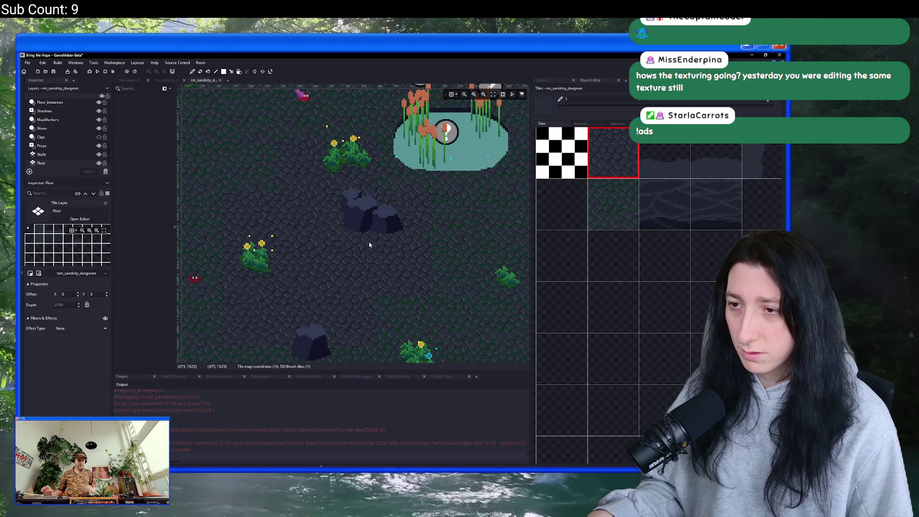
pyautogui.scroll(-4, 369, 237)
pyautogui.click(541, 80)
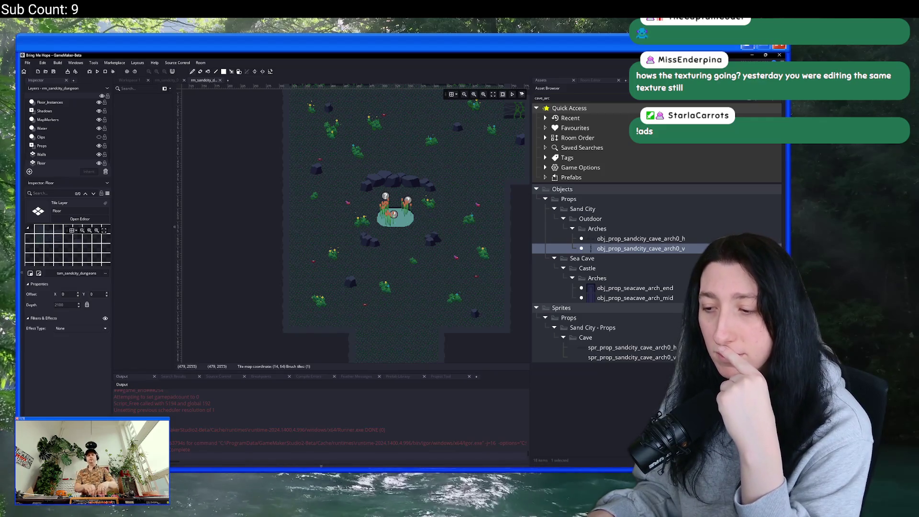
# Back in Aseprite, marquee one tile-sized area of the mossy stone.
pyautogui.hotkey('alt', 'Tab')
pyautogui.scroll(3, 181, 94)
pyautogui.scroll(-1, 327, 170)
pyautogui.scroll(-2, 354, 209)
pyautogui.moveTo(353, 191); pyautogui.dragTo(397, 255)
pyautogui.hscroll(3, 431, 230)
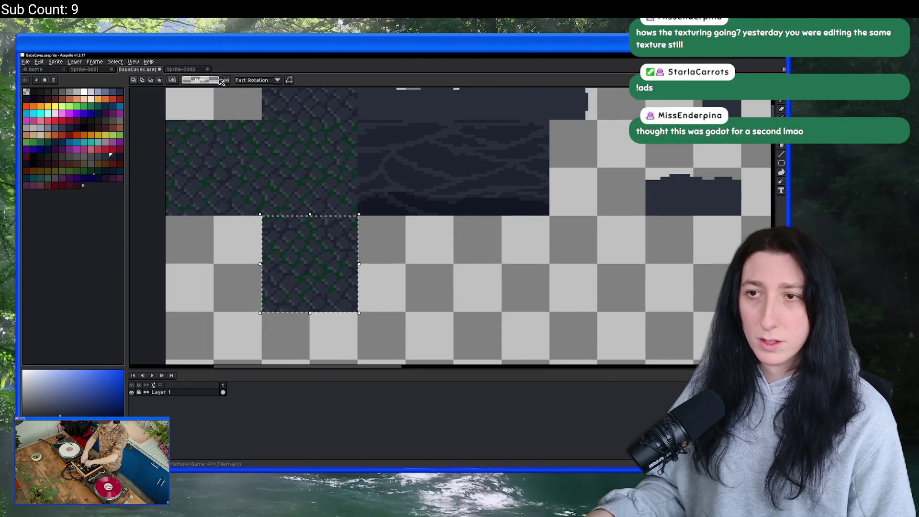
# Paste the copied tile area into the Sprite-0002 document.
pyautogui.click(180, 69)
pyautogui.hotkey('ctrl', 'v')
pyautogui.scroll(5, 452, 191)
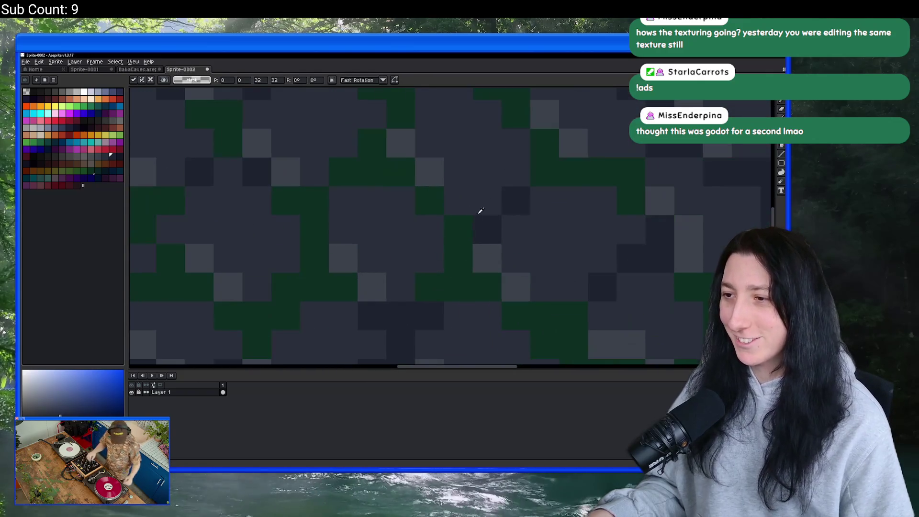
pyautogui.press('g')
pyautogui.scroll(-6, 476, 171)
pyautogui.scroll(2, 446, 203)
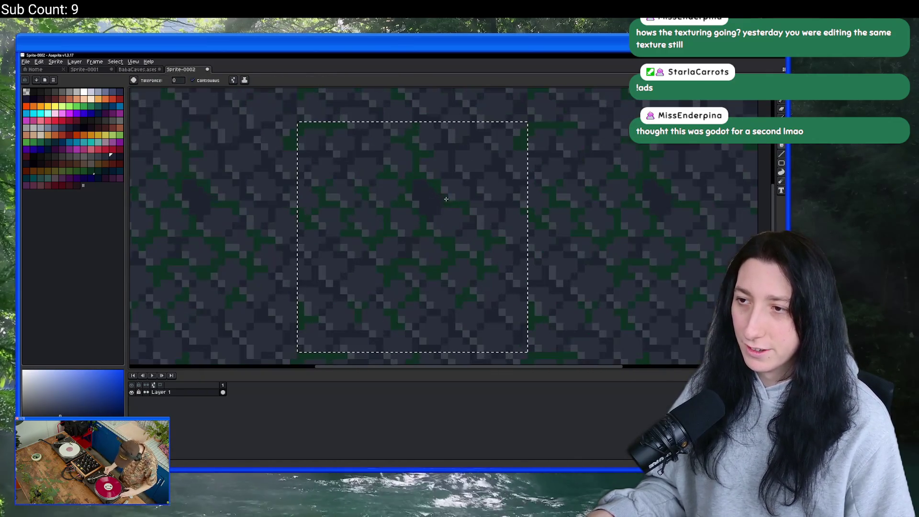
pyautogui.scroll(3, 446, 203)
pyautogui.scroll(-2, 445, 191)
pyautogui.scroll(-2, 424, 195)
pyautogui.scroll(4, 382, 213)
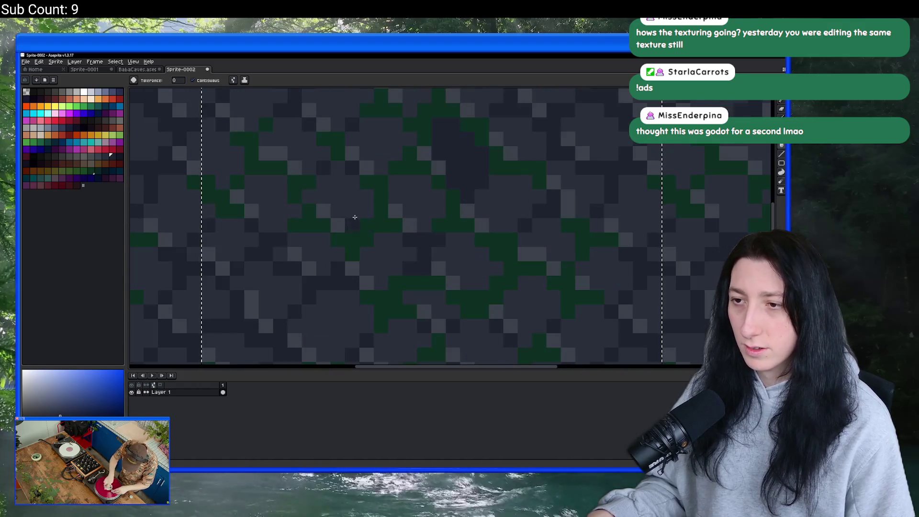
pyautogui.scroll(-3, 358, 221)
pyautogui.scroll(1, 367, 188)
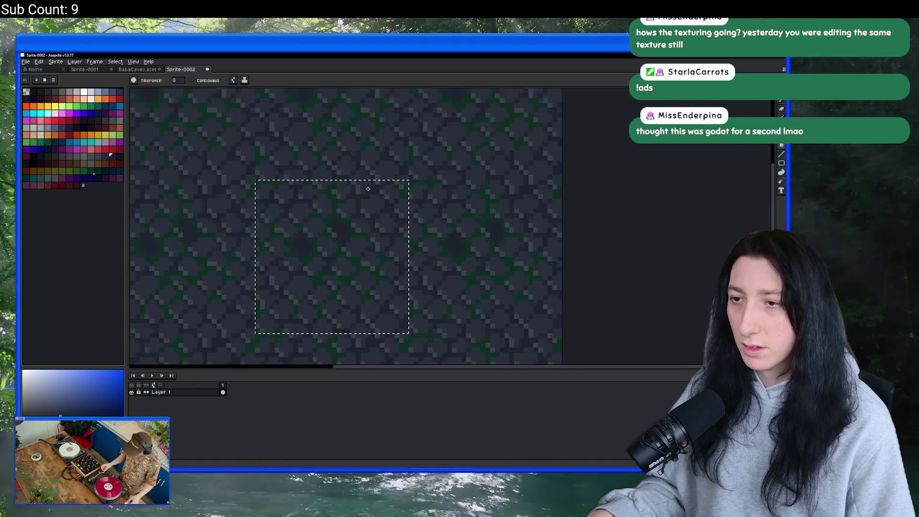
pyautogui.scroll(1, 342, 225)
pyautogui.scroll(-3, 320, 241)
# Select the green moss region and drop it beside the mossy floor tile in the BabaCaves tileset.
pyautogui.press('v')
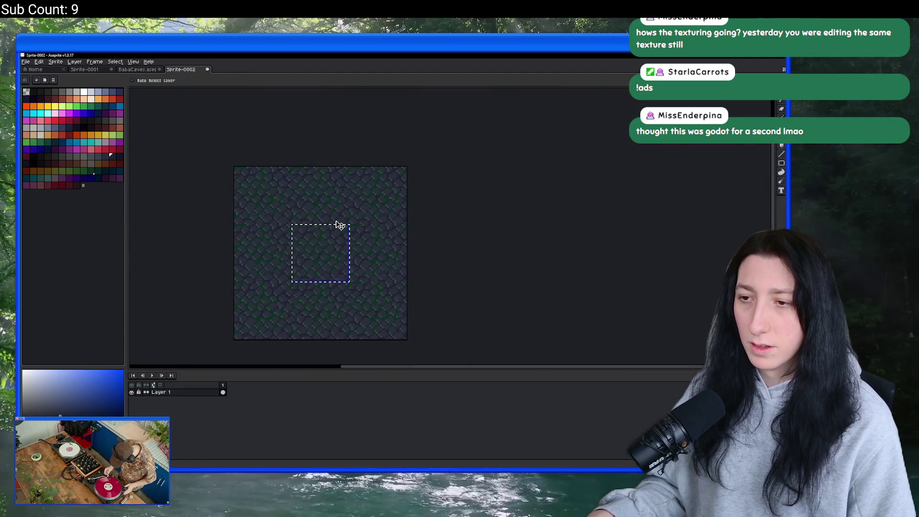
pyautogui.scroll(4, 340, 225)
pyautogui.press('w')
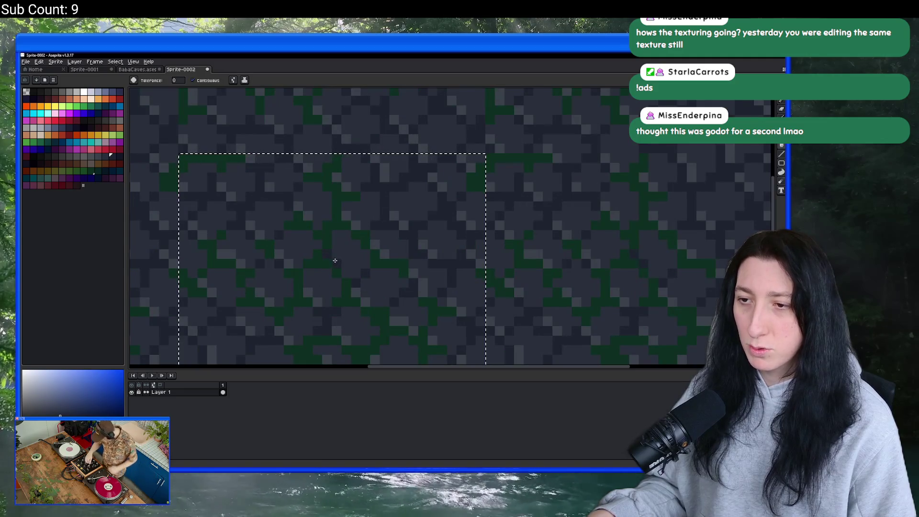
pyautogui.scroll(-3, 338, 256)
pyautogui.scroll(4, 340, 244)
pyautogui.keyDown('alt'); pyautogui.click(331, 235); pyautogui.keyUp('alt')
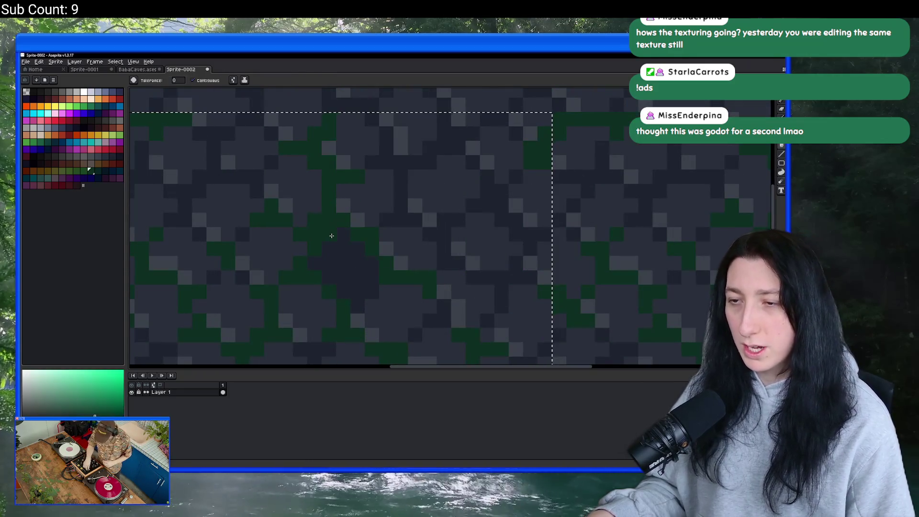
pyautogui.scroll(-4, 331, 235)
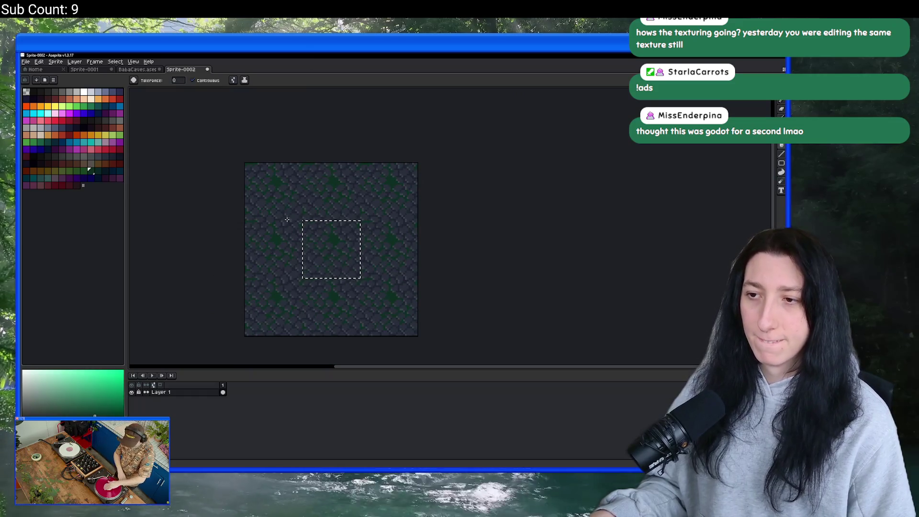
pyautogui.hotkey('ctrl', 't')
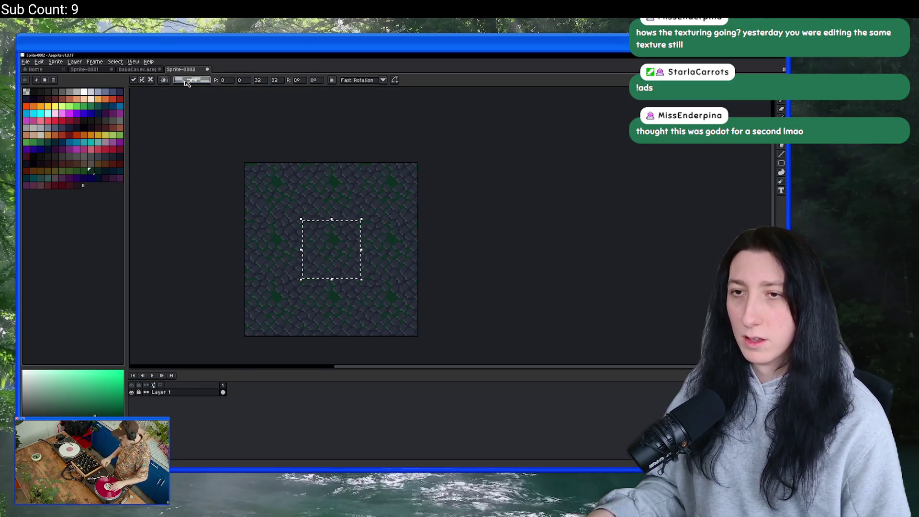
pyautogui.click(138, 69)
pyautogui.moveTo(359, 214); pyautogui.dragTo(264, 191)
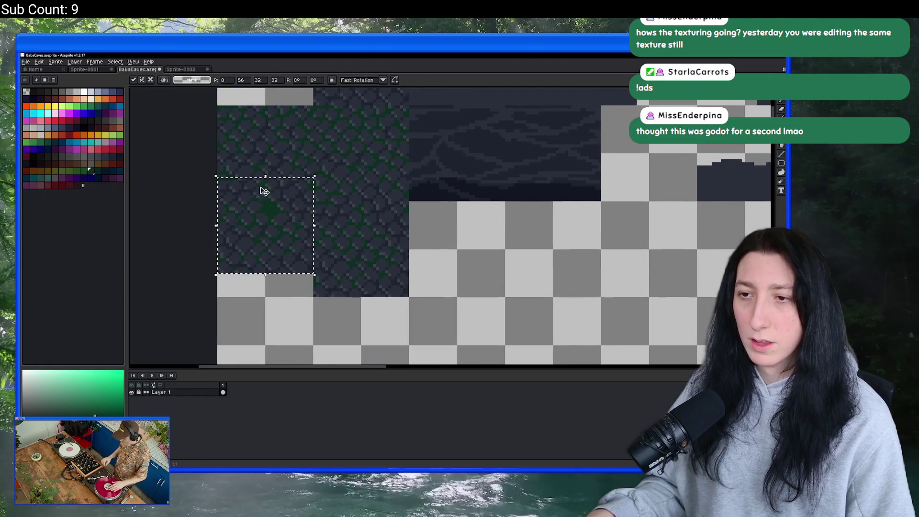
pyautogui.scroll(-2, 376, 212)
pyautogui.press('Return')
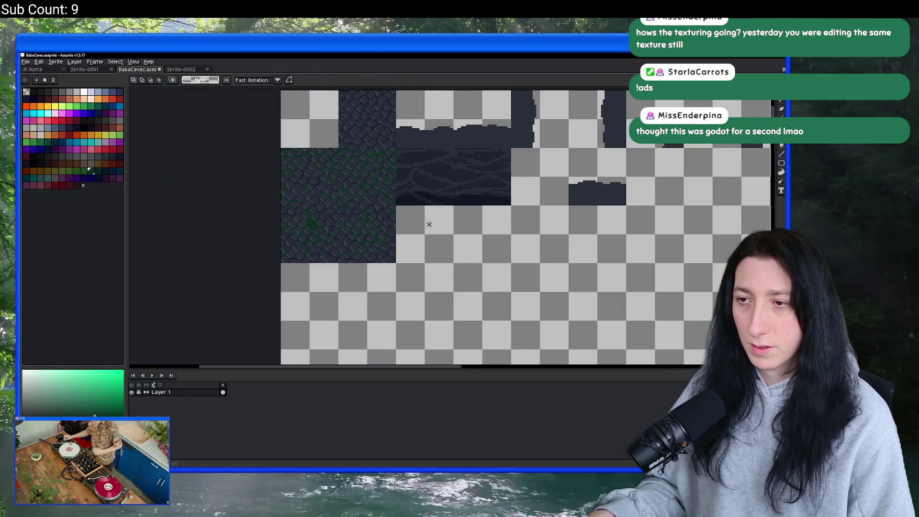
# In Sprite-0002, sample a stone colour with the Eyedropper and switch to the Pencil.
pyautogui.click(185, 71)
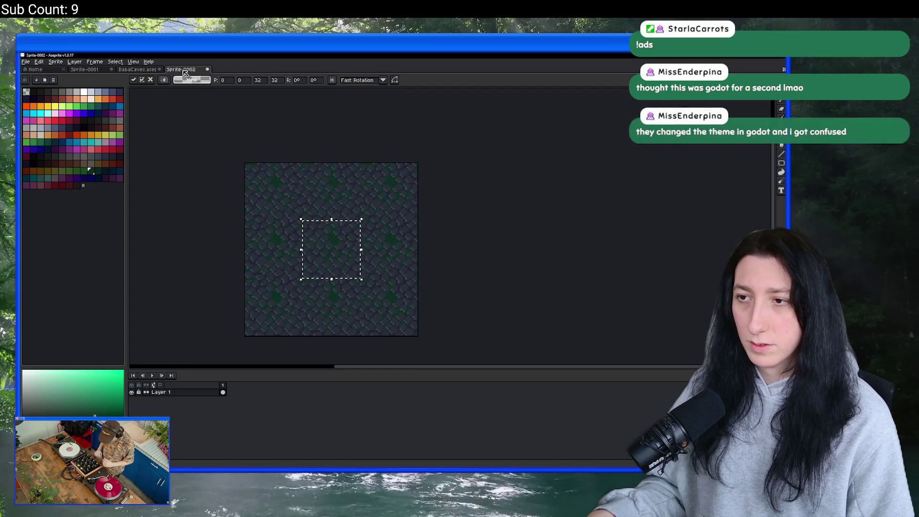
pyautogui.scroll(2, 377, 209)
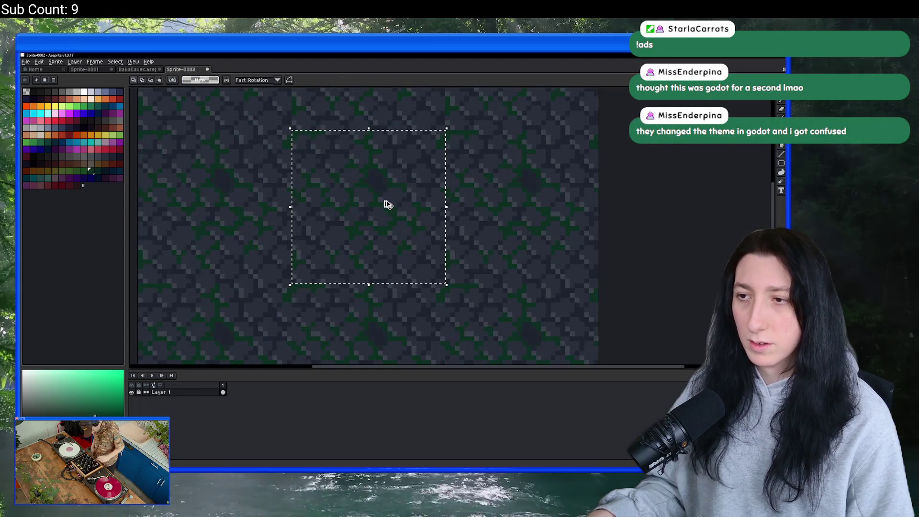
pyautogui.scroll(2, 377, 196)
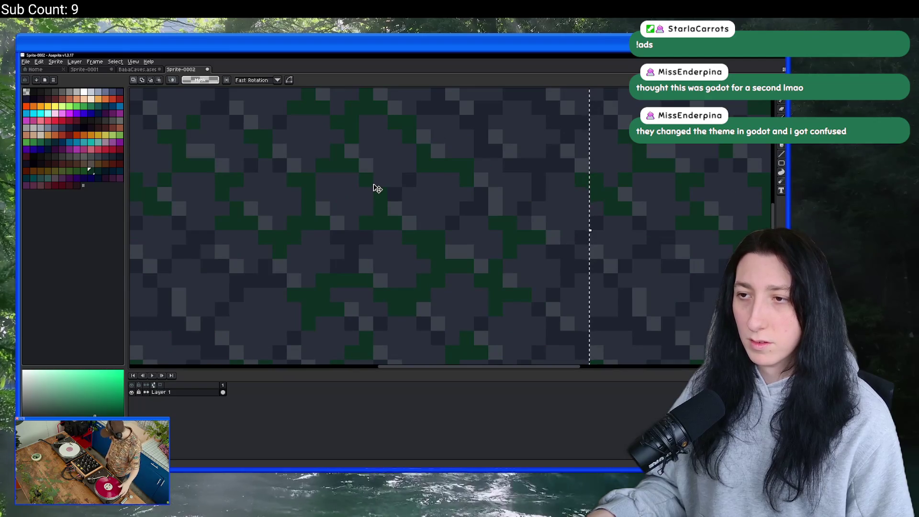
pyautogui.scroll(-1, 376, 184)
pyautogui.press('i')
pyautogui.scroll(1, 354, 169)
pyautogui.click(336, 185)
pyautogui.scroll(-1, 383, 199)
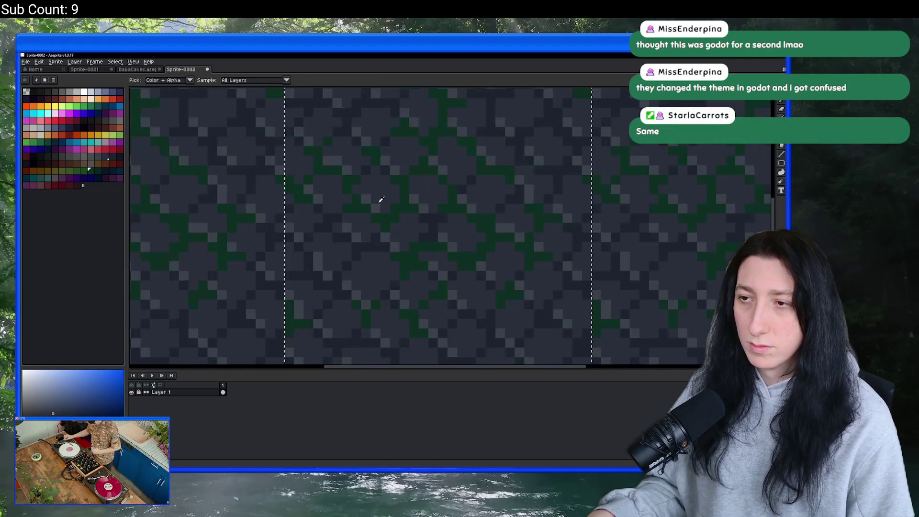
pyautogui.scroll(-1, 383, 199)
pyautogui.scroll(1, 366, 216)
pyautogui.press('w')
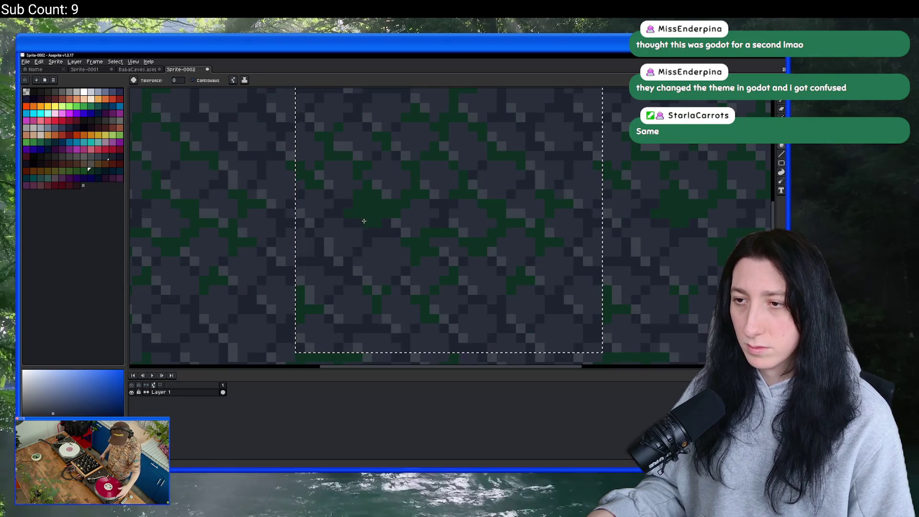
pyautogui.scroll(-2, 364, 221)
pyautogui.scroll(2, 437, 204)
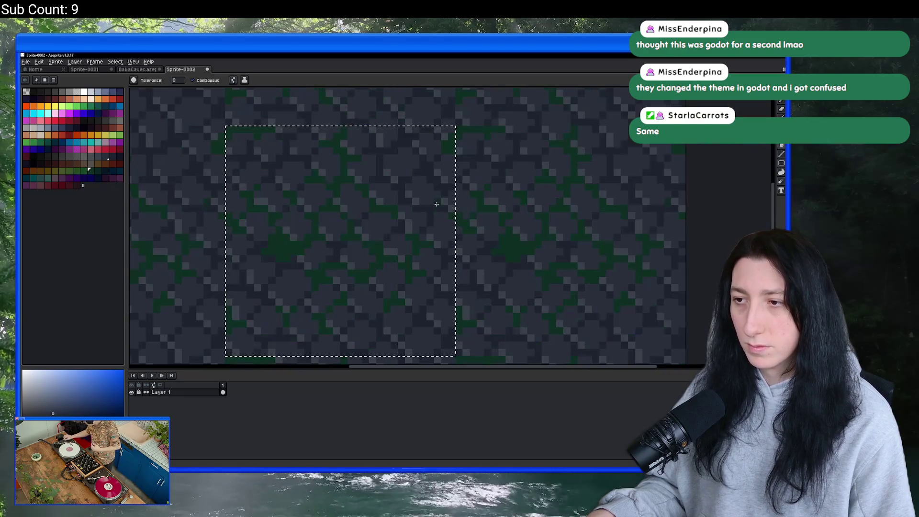
pyautogui.scroll(1, 428, 199)
pyautogui.scroll(-1, 426, 197)
pyautogui.scroll(1, 424, 194)
pyautogui.scroll(-5, 424, 195)
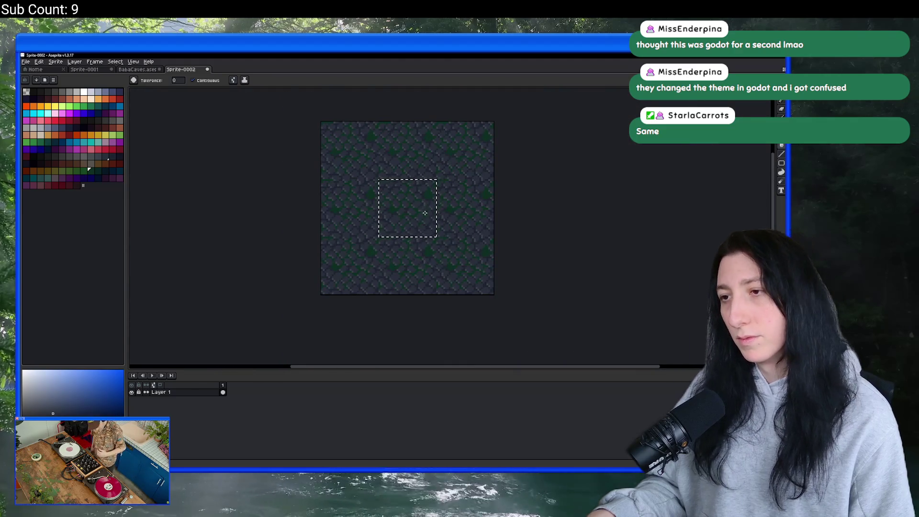
pyautogui.scroll(6, 424, 214)
pyautogui.press('b')
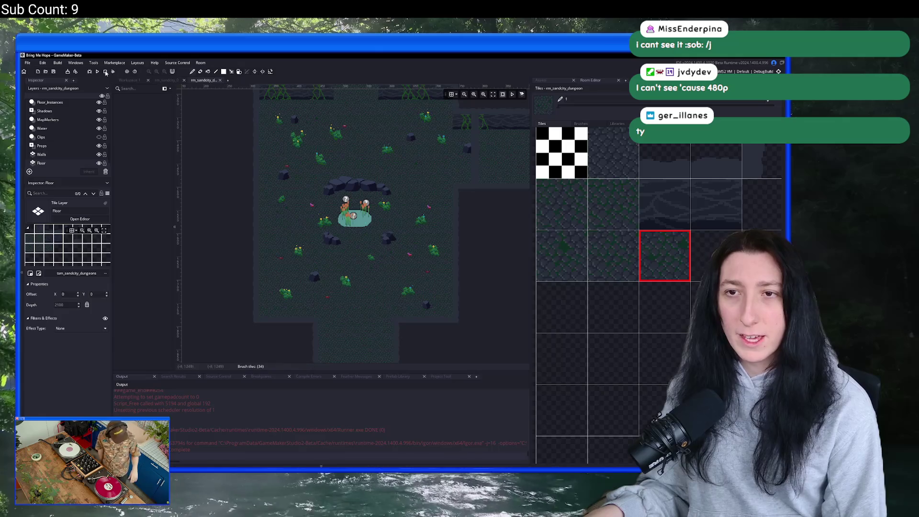
# Build and run the Bring Me Hope project with F5.
pyautogui.press('F5')
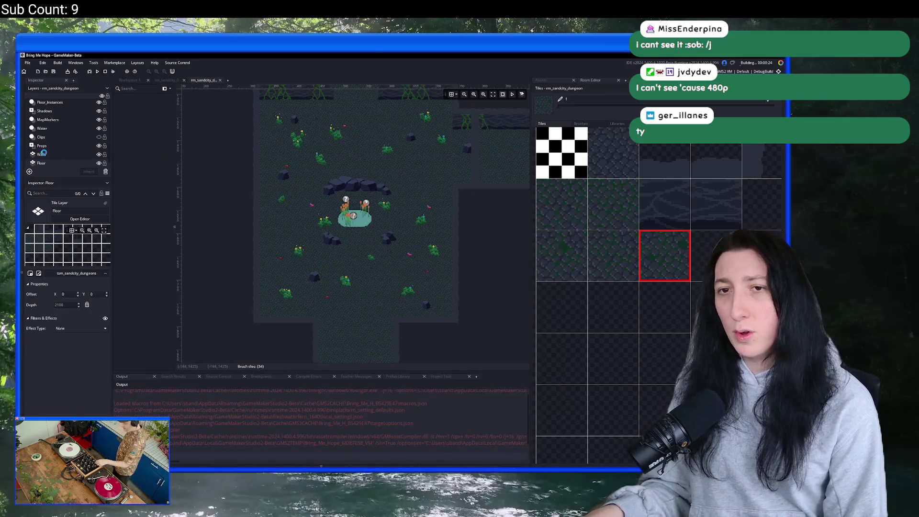
# Nudge one Props_Instances prop slightly right in the cave room, then deselect it.
pyautogui.click(54, 130)
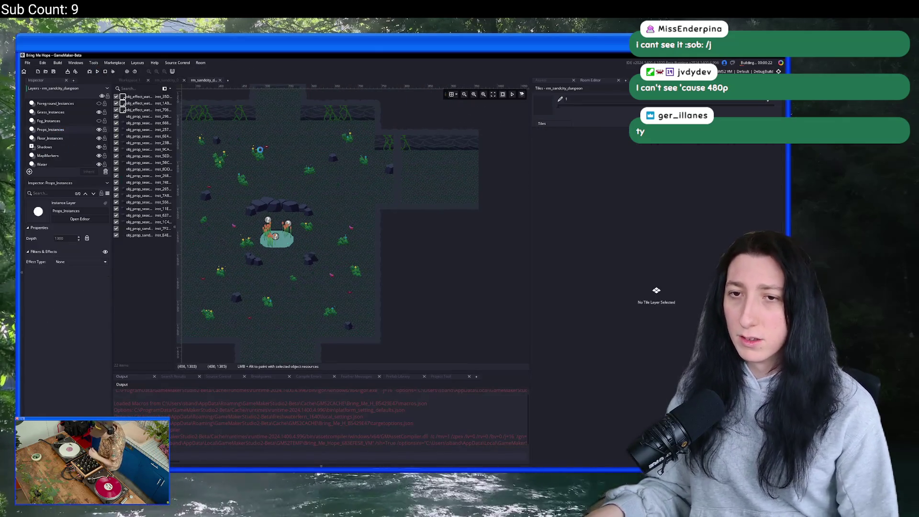
pyautogui.click(397, 174)
pyautogui.moveTo(399, 181)
pyautogui.mouseDown()
pyautogui.moveTo(388, 188)
pyautogui.moveTo(413, 223)
pyautogui.mouseUp()
pyautogui.click(412, 224)
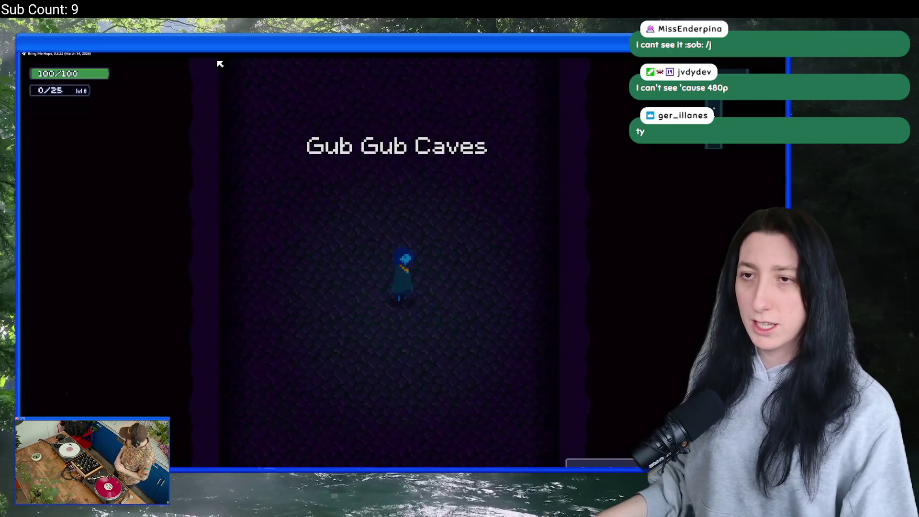
# Walk the character up into the pond cave and around the reed pond's mossy floor.
pyautogui.press('w')
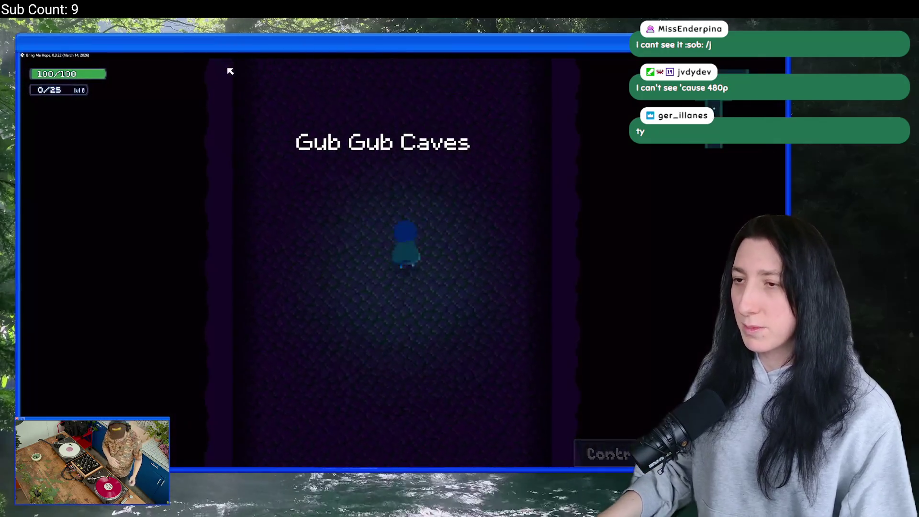
pyautogui.press('w')
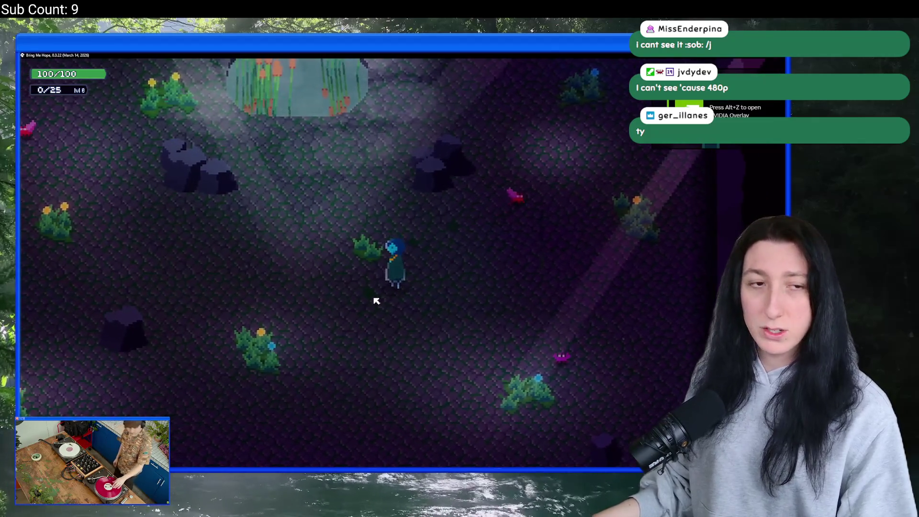
pyautogui.press('w')
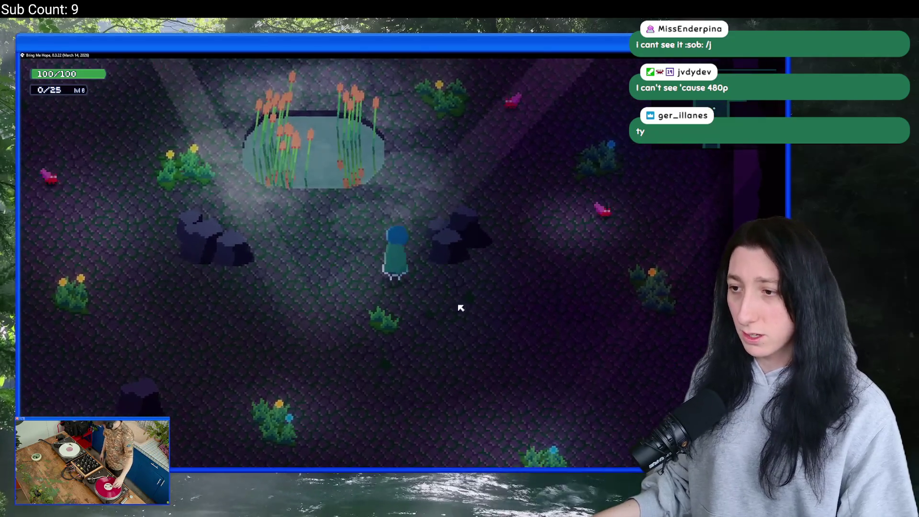
pyautogui.press('a')
pyautogui.press('a')
pyautogui.press('w')
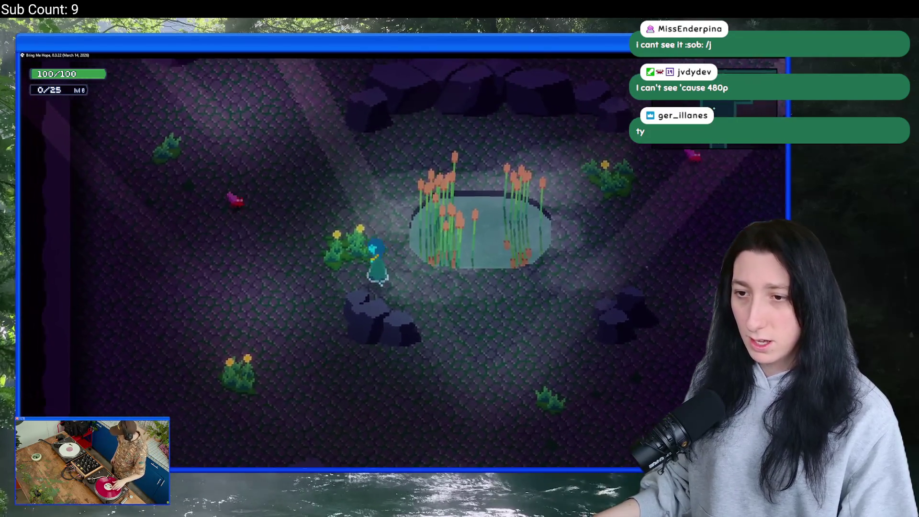
pyautogui.press('a')
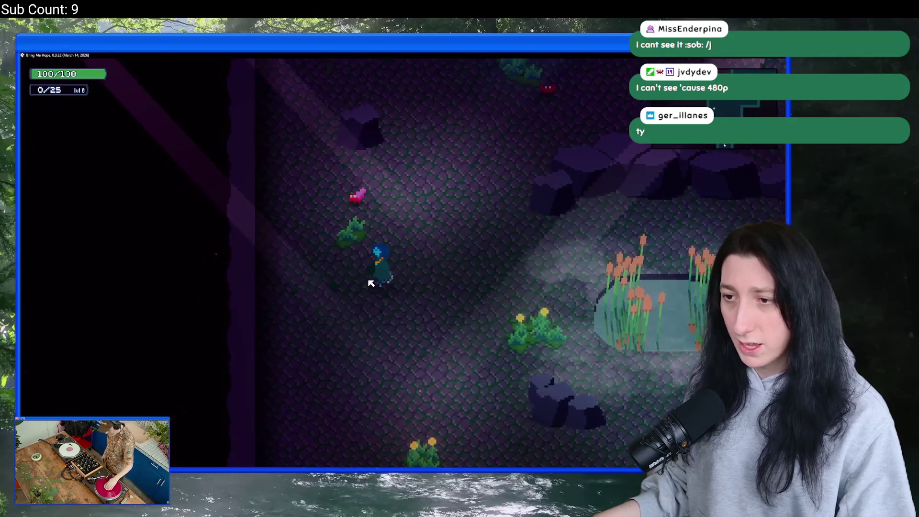
pyautogui.press('w')
pyautogui.press('d')
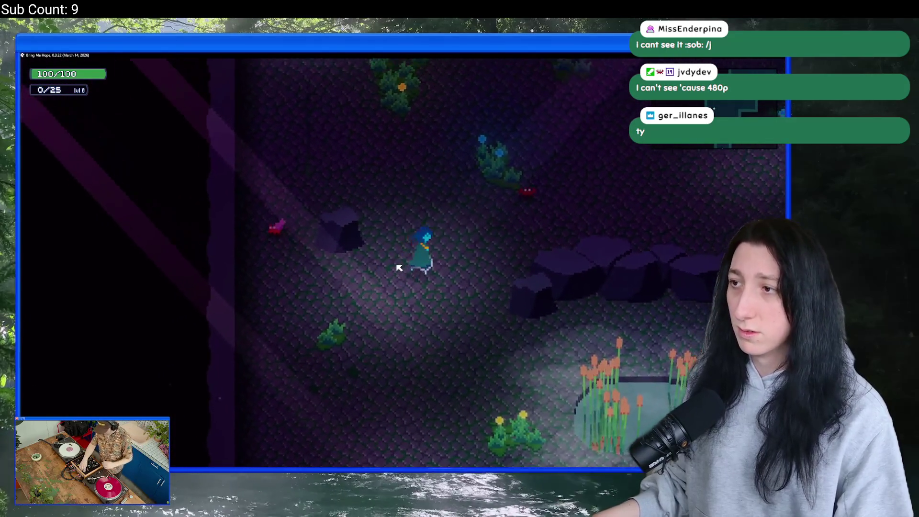
pyautogui.press('w')
pyautogui.press('d')
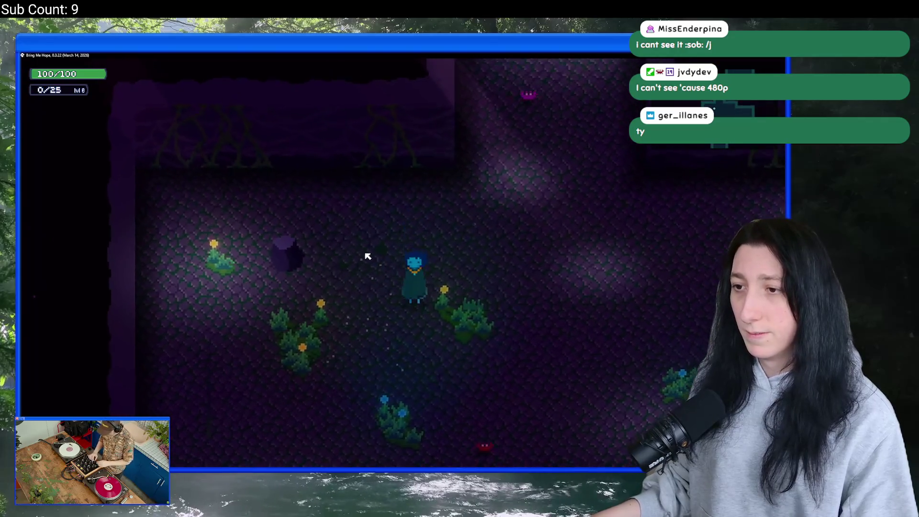
pyautogui.press('d')
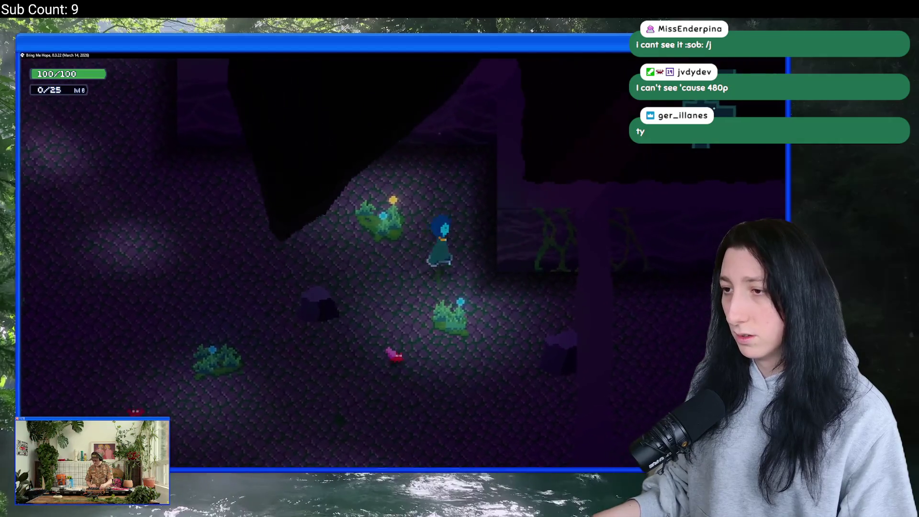
pyautogui.press('s')
pyautogui.press('a')
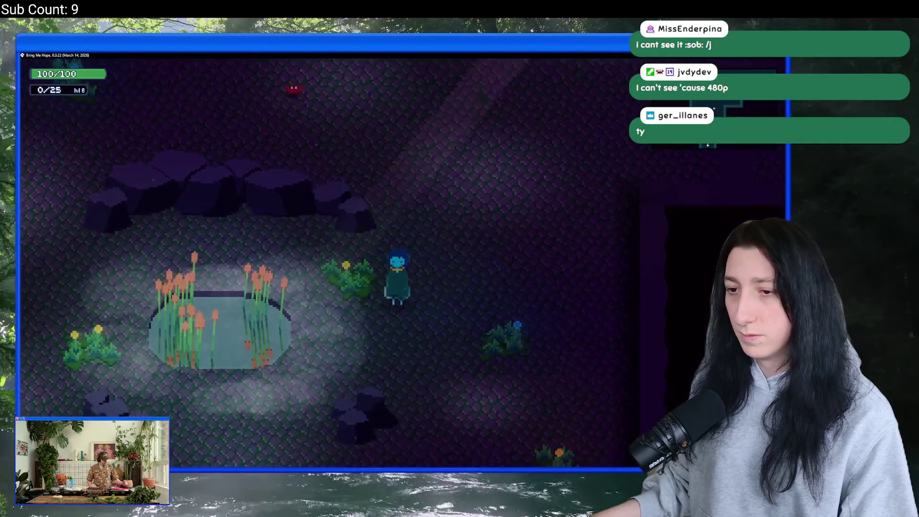
pyautogui.press('s')
pyautogui.press('w')
pyautogui.press('a')
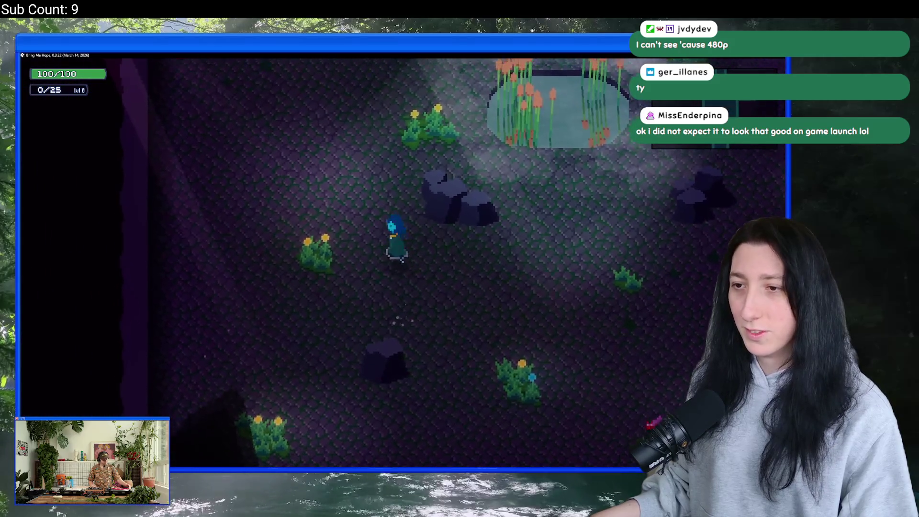
pyautogui.press('w')
pyautogui.press('d')
pyautogui.press('s')
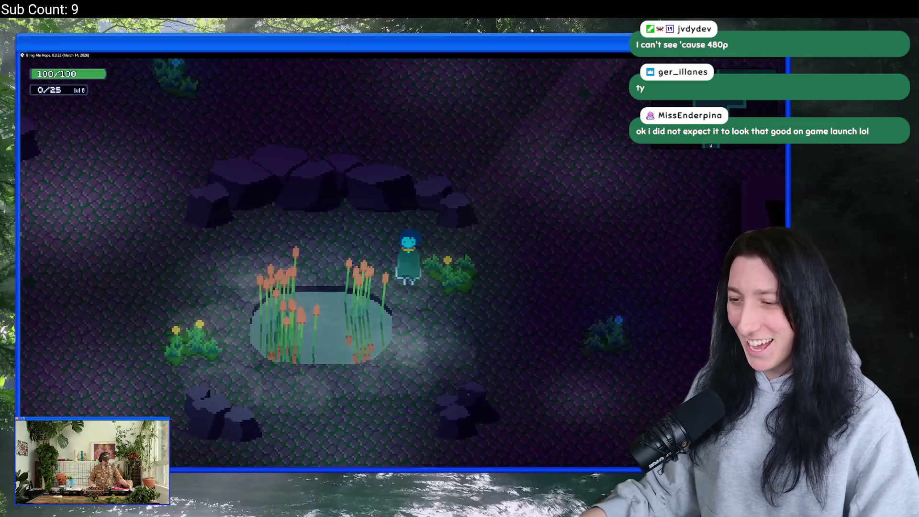
# Circle the pond, walk up the corridor to the next room, then back down to the exit.
pyautogui.press('a')
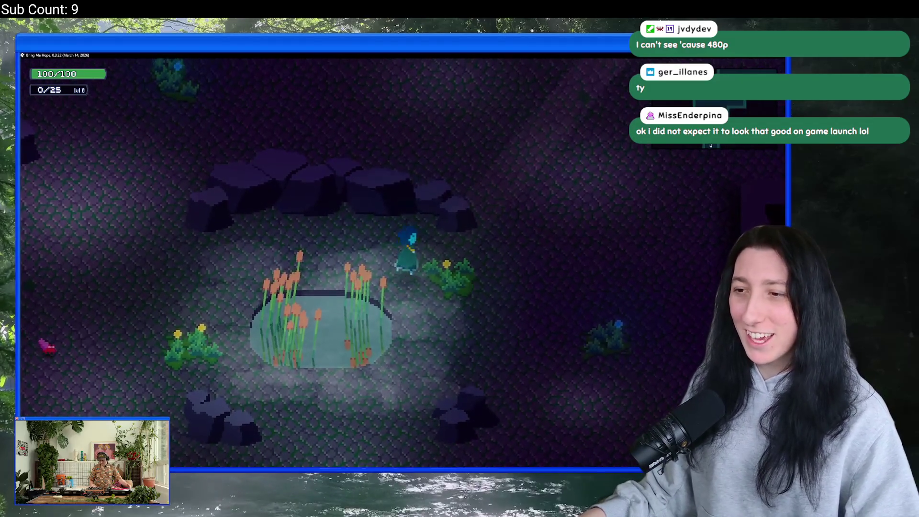
pyautogui.press('w')
pyautogui.press('a')
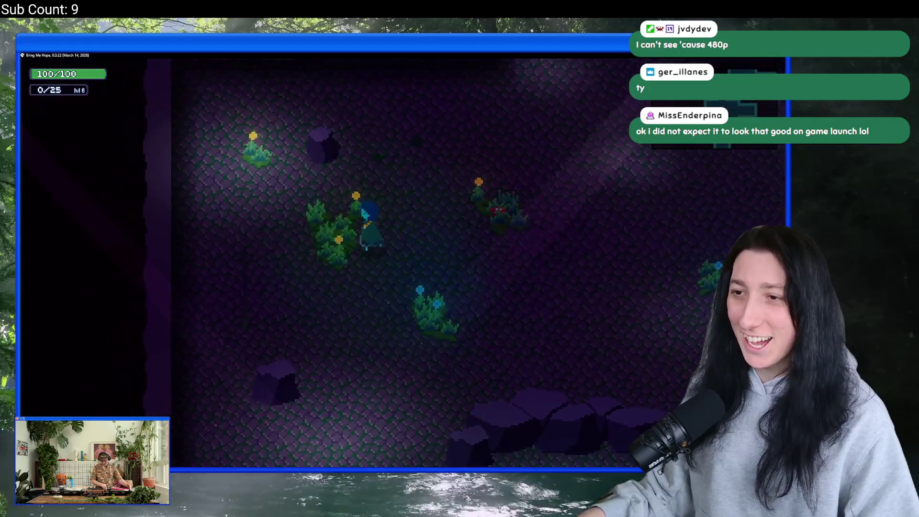
pyautogui.press('d')
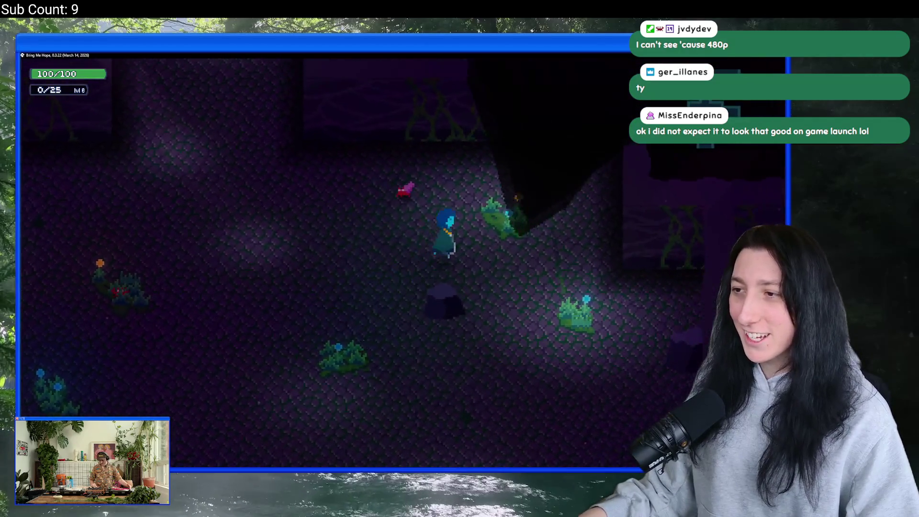
pyautogui.press('d')
pyautogui.press('s')
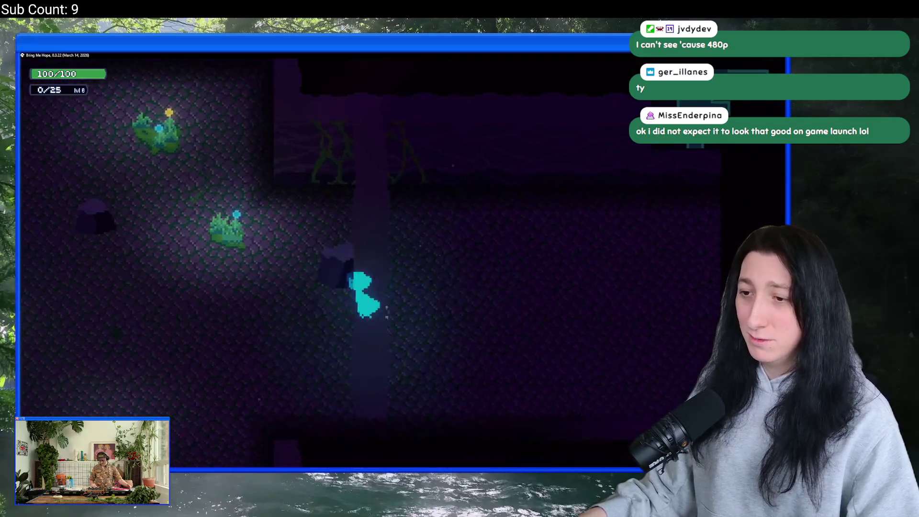
pyautogui.press('a')
pyautogui.press('w')
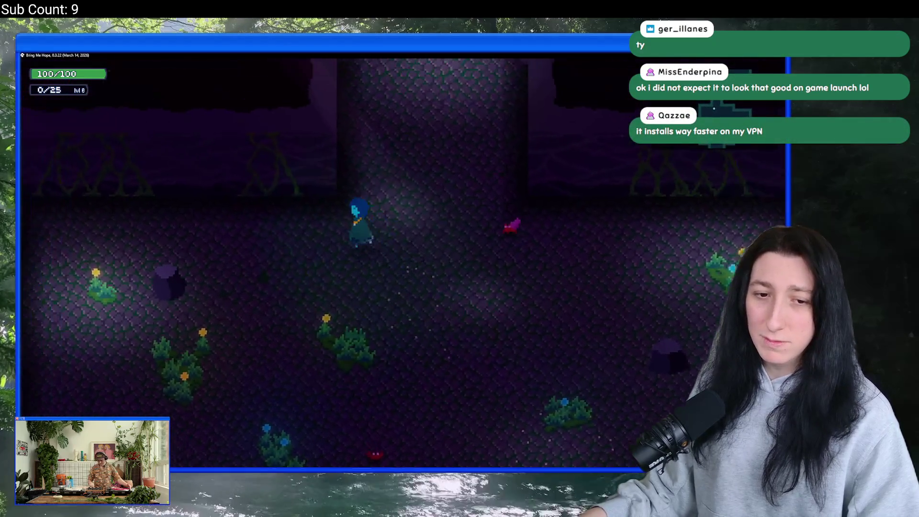
pyautogui.press('a')
pyautogui.press('w')
pyautogui.press('w')
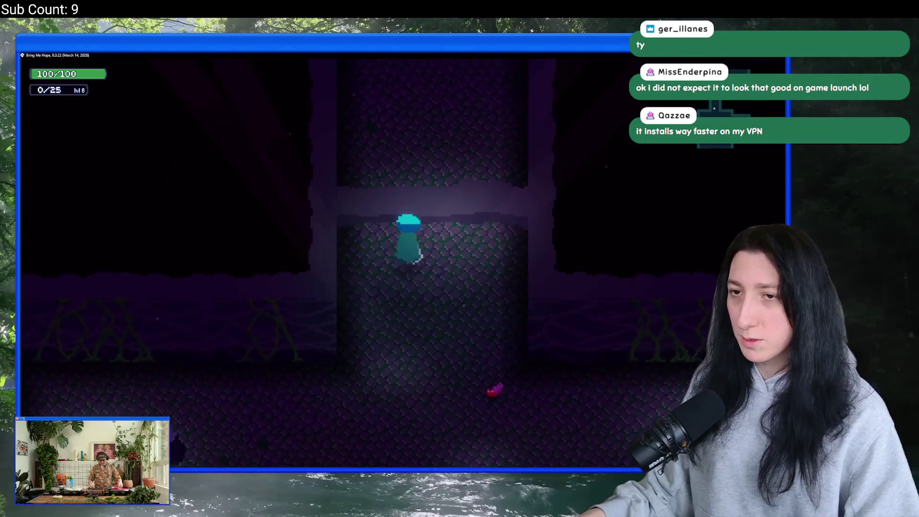
pyautogui.press('w')
pyautogui.press('s')
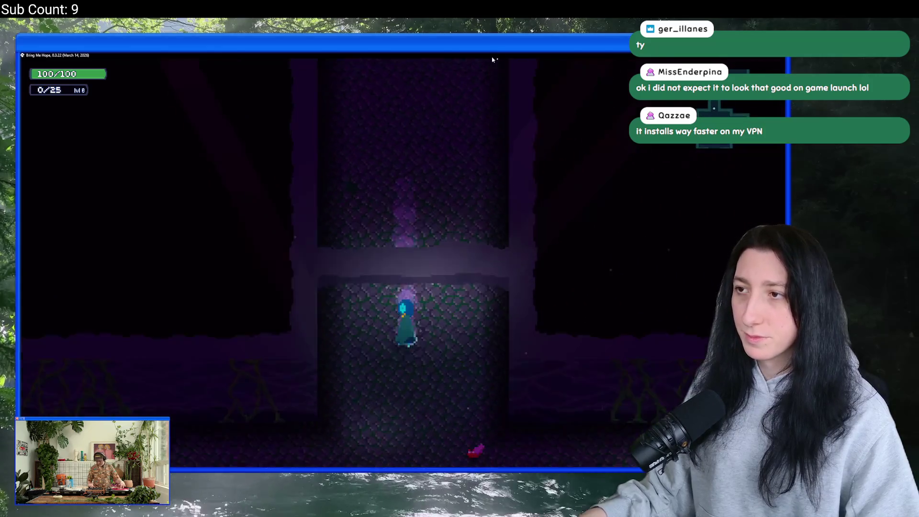
pyautogui.press('s')
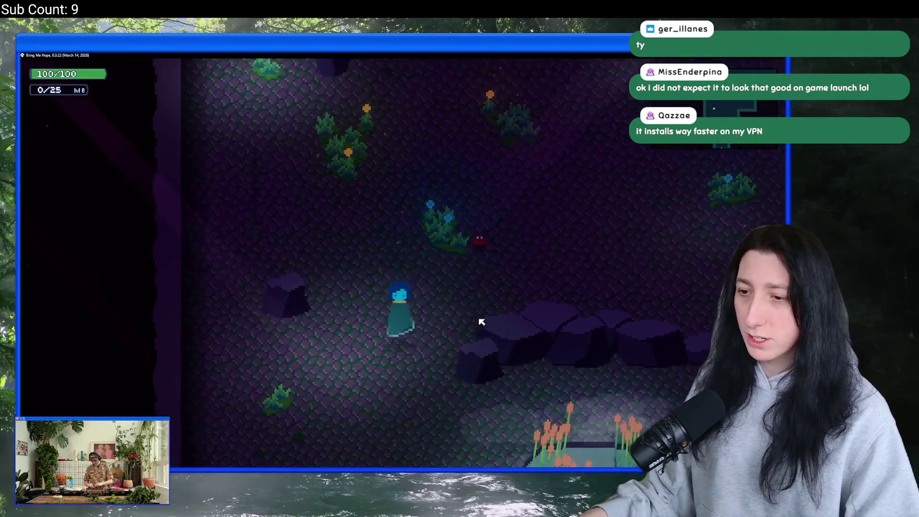
pyautogui.press('s')
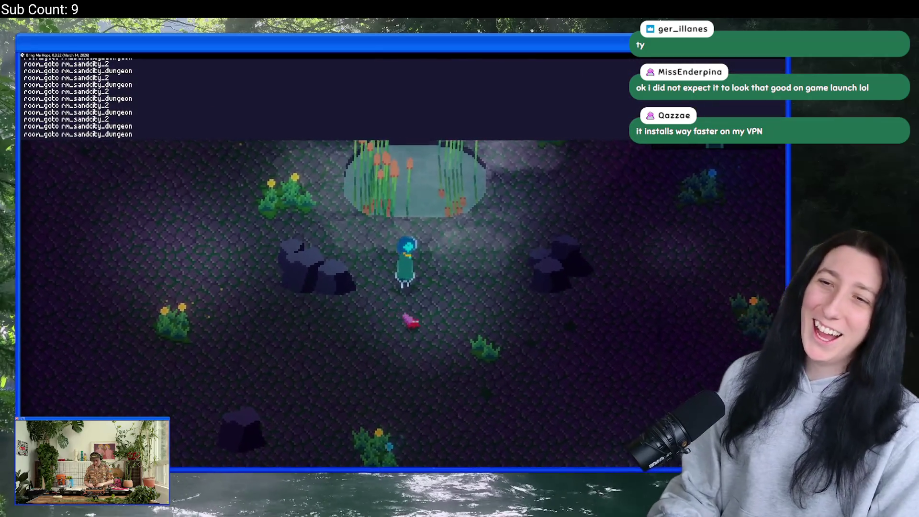
# Cross the Sand City bridge and follow the sandy path down into the forest.
pyautogui.press('d')
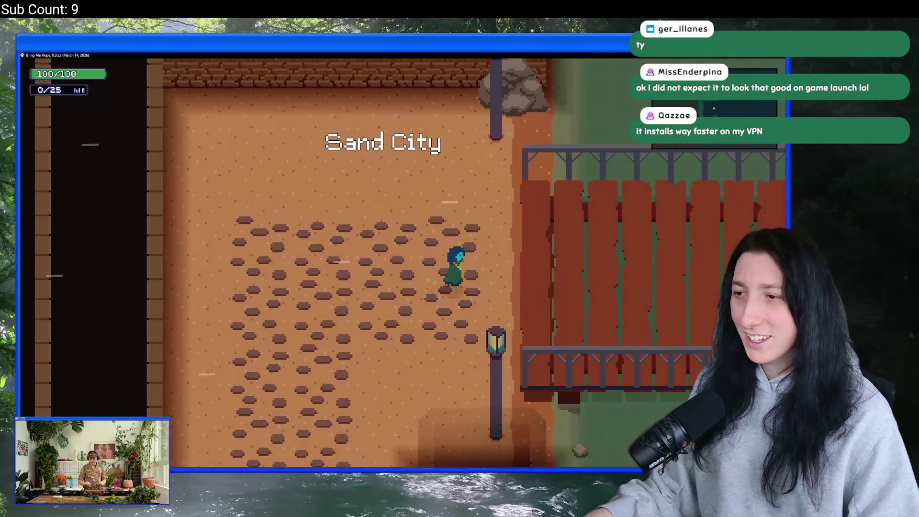
pyautogui.press('d')
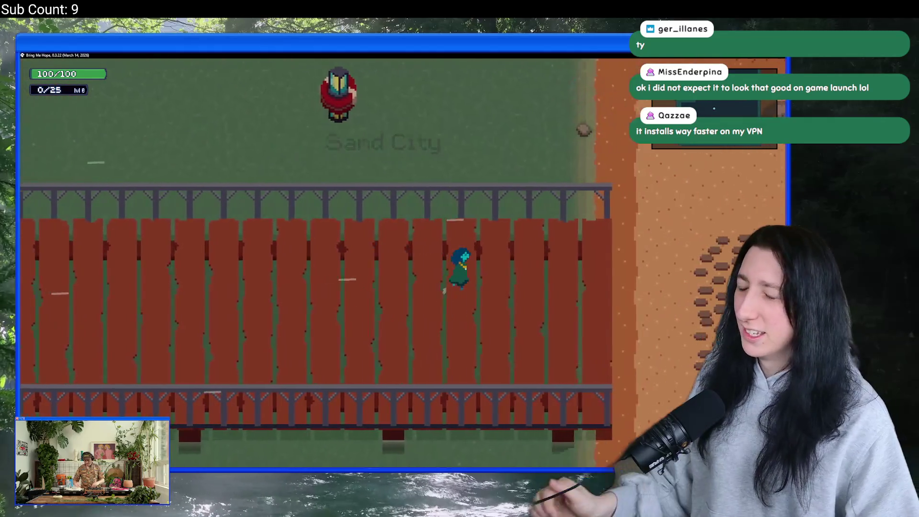
pyautogui.press('w')
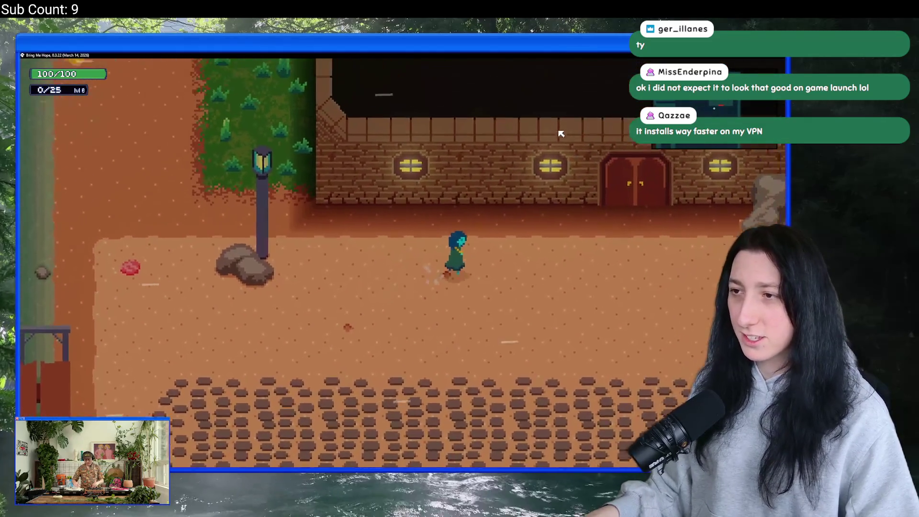
pyautogui.press('s')
pyautogui.press('a')
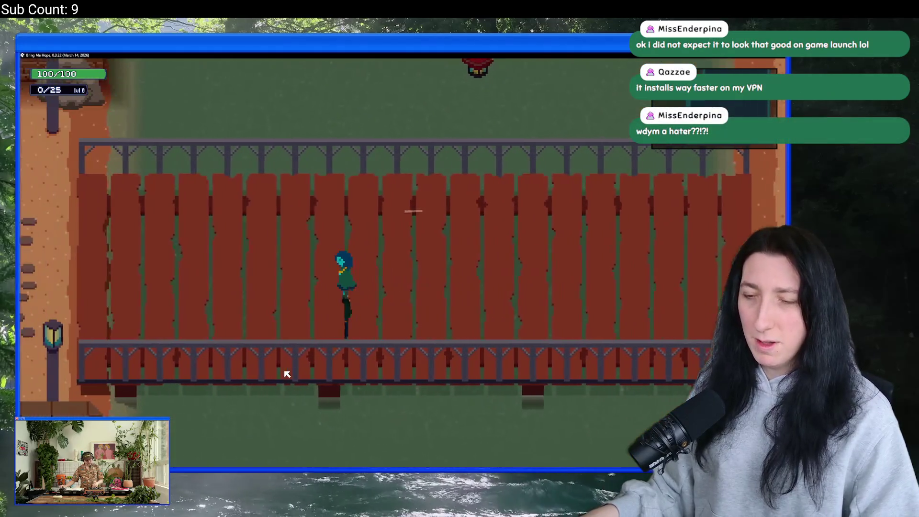
pyautogui.press('a')
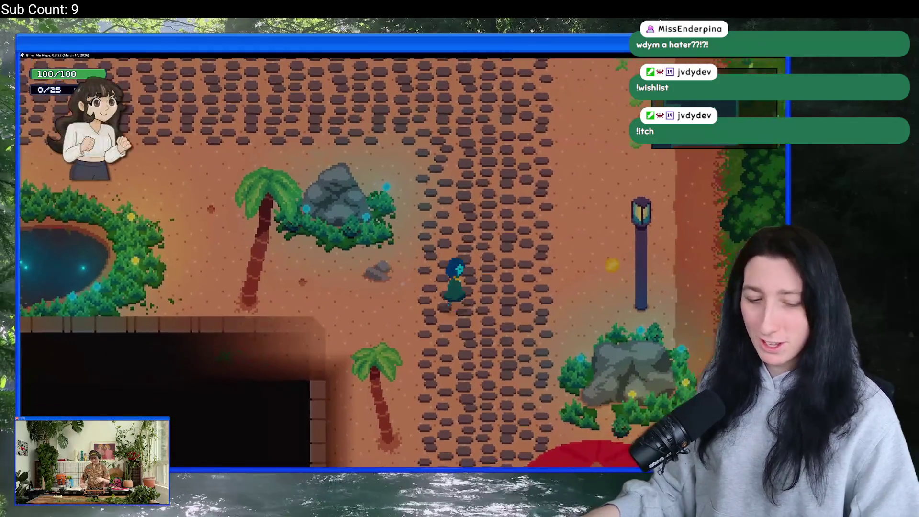
pyautogui.press('s')
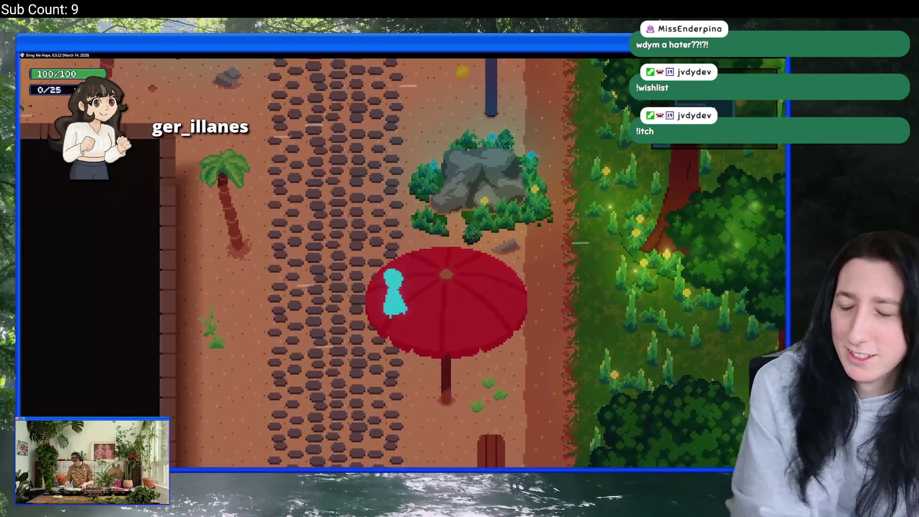
pyautogui.press('d')
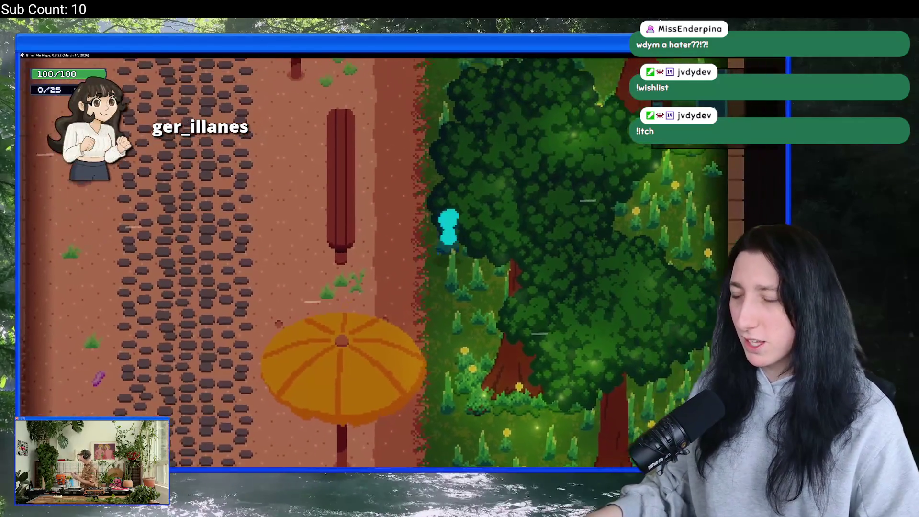
# Walk left along the cobblestones to the beach, talk to the red NPC, and abort the crash.
pyautogui.press('a')
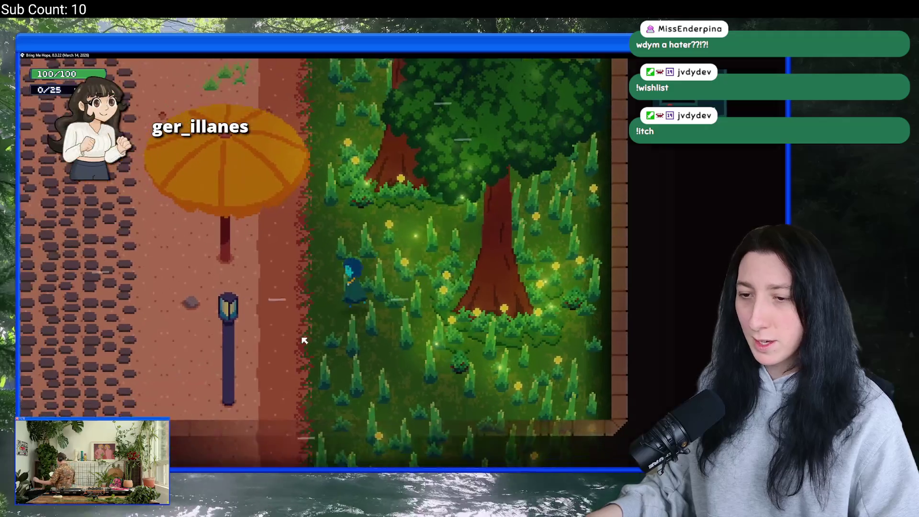
pyautogui.press('a')
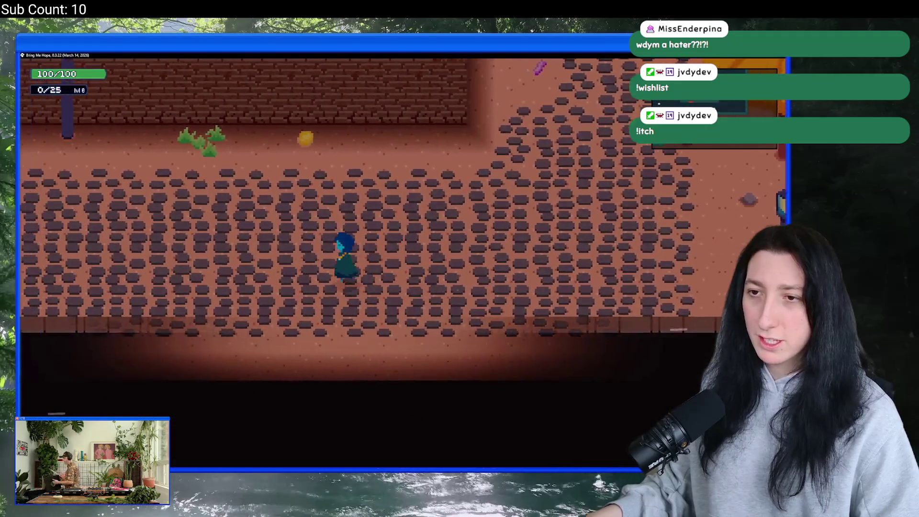
pyautogui.press('a')
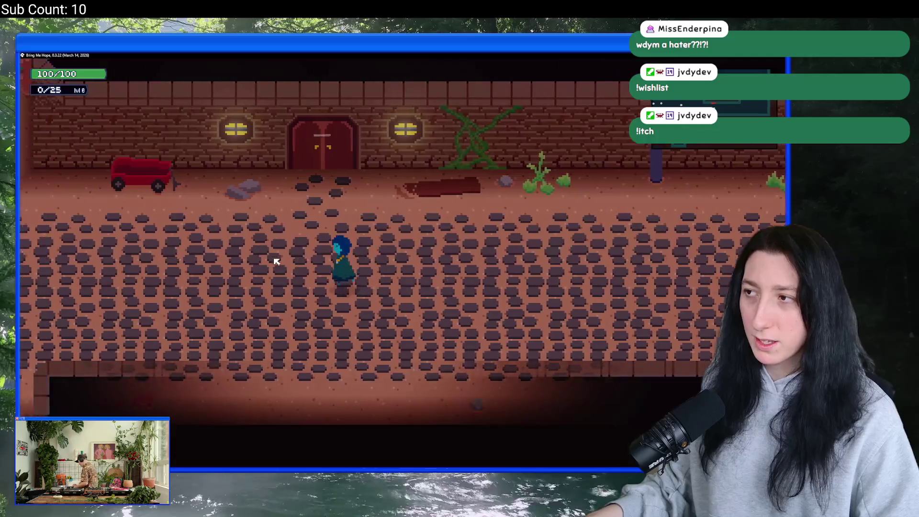
pyautogui.press('a')
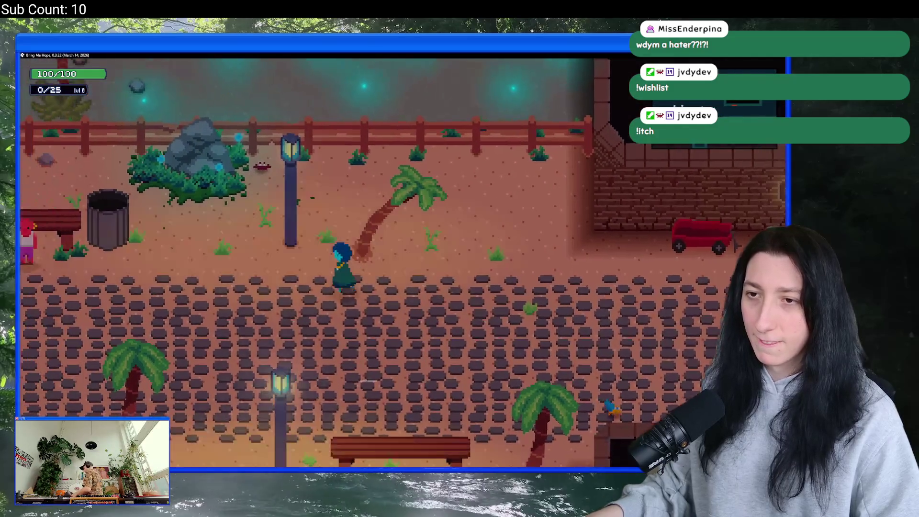
pyautogui.press('a')
pyautogui.press('e')
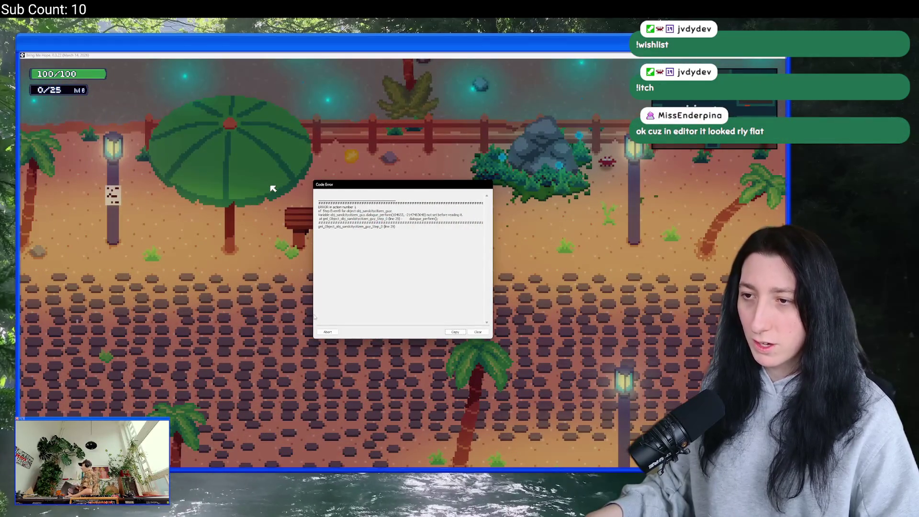
pyautogui.click(325, 333)
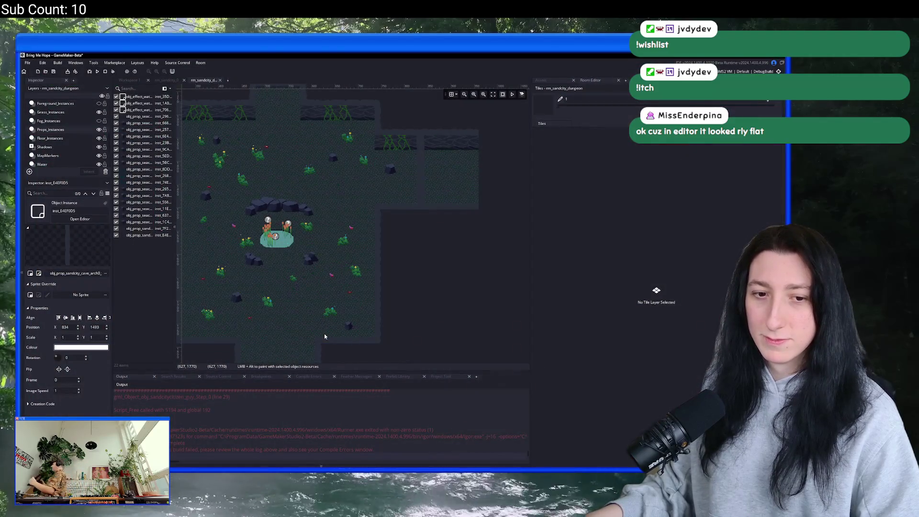
# Pan and zoom the room editor to bring more of the mossy cave room into view.
pyautogui.moveTo(287, 235); pyautogui.dragTo(399, 223)
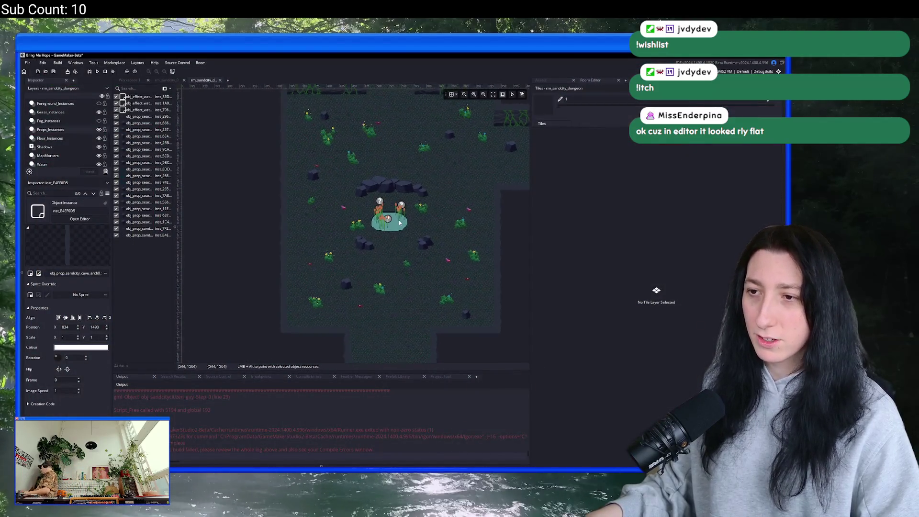
pyautogui.scroll(5, 398, 220)
pyautogui.scroll(-6, 399, 220)
pyautogui.scroll(2, 355, 223)
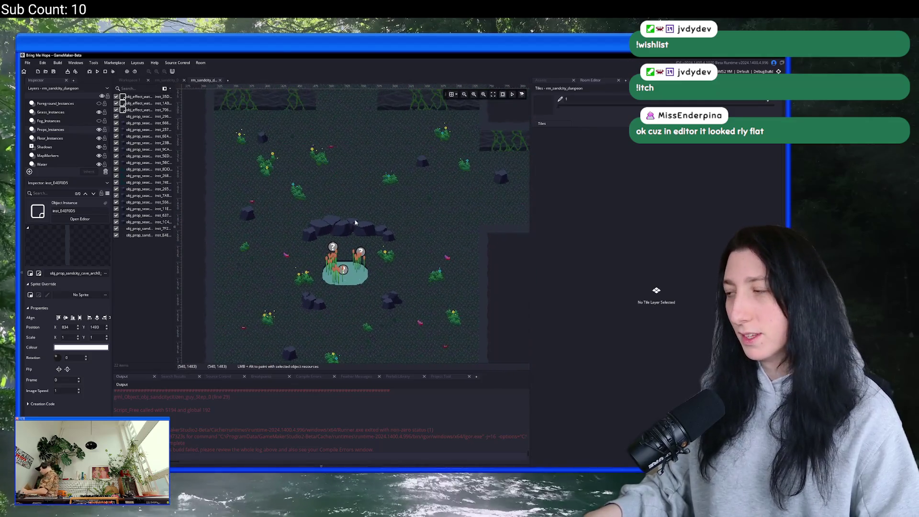
pyautogui.scroll(-2, 355, 222)
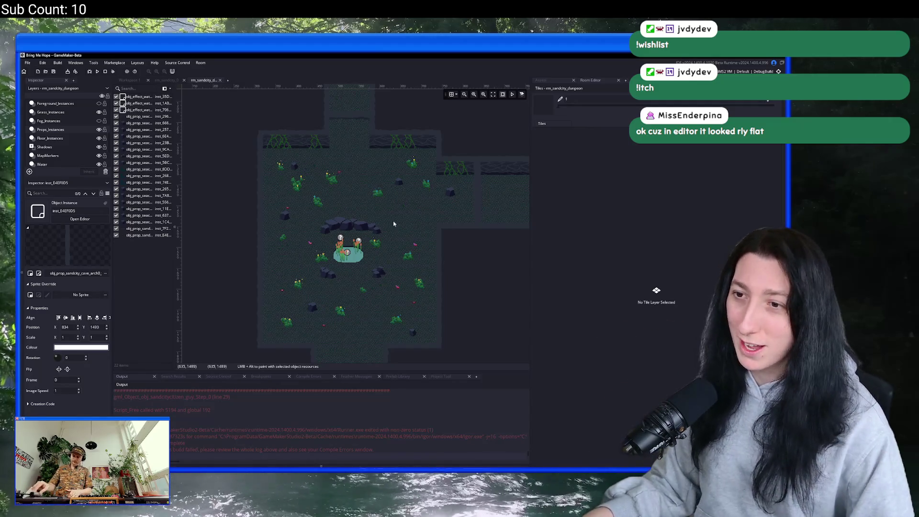
pyautogui.scroll(3, 396, 225)
# Hide the editor panels with F12 to inspect the enlarged cave room, then return to Aseprite.
pyautogui.press('F12')
pyautogui.scroll(1, 382, 211)
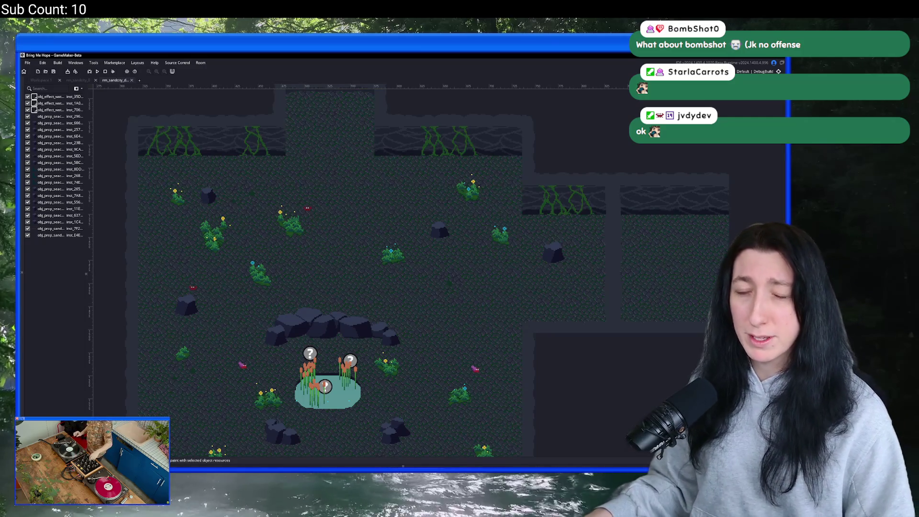
pyautogui.scroll(1, 366, 322)
pyautogui.scroll(-4, 359, 307)
pyautogui.scroll(6, 350, 277)
pyautogui.scroll(-1, 341, 258)
pyautogui.scroll(3, 348, 230)
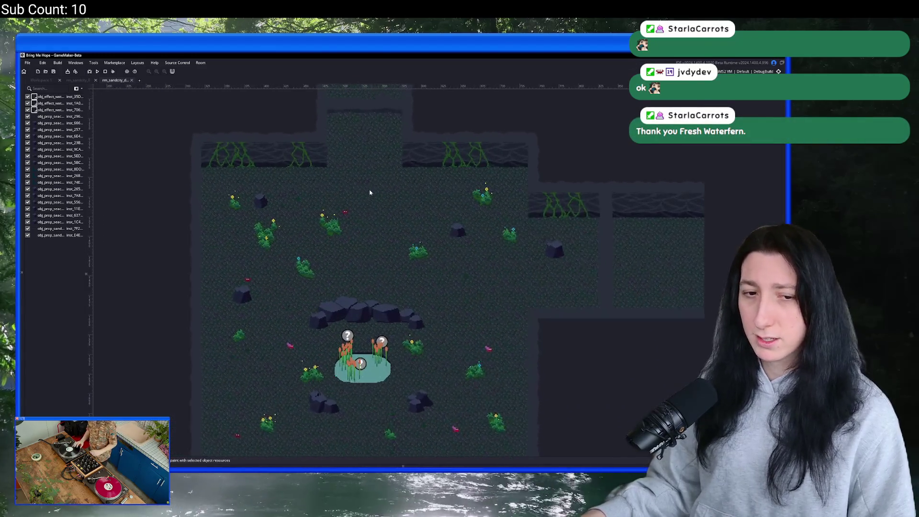
pyautogui.scroll(-3, 363, 206)
pyautogui.scroll(1, 364, 222)
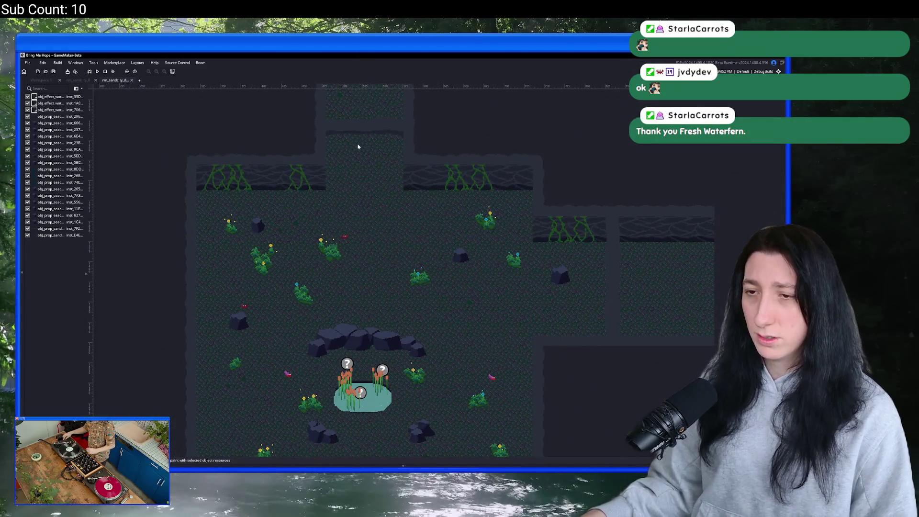
pyautogui.scroll(-2, 348, 201)
pyautogui.scroll(3, 400, 154)
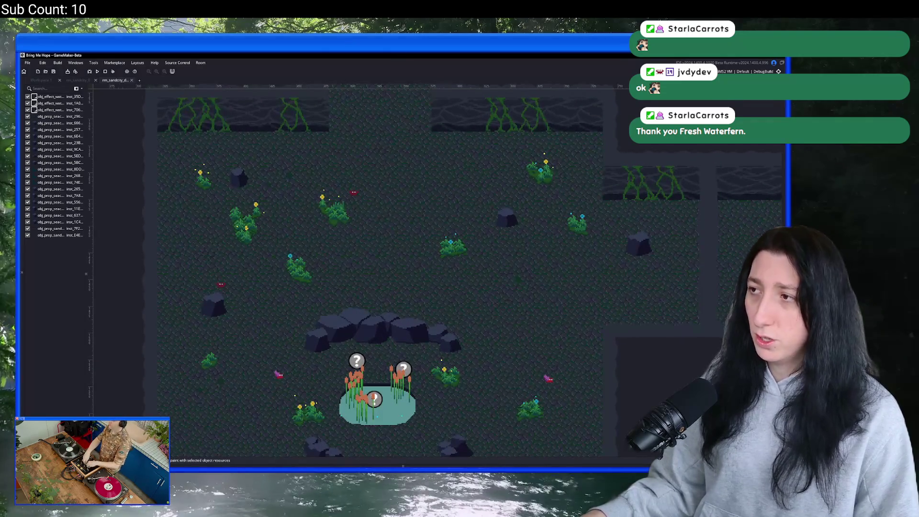
pyautogui.scroll(-3, 622, 205)
pyautogui.scroll(3, 421, 250)
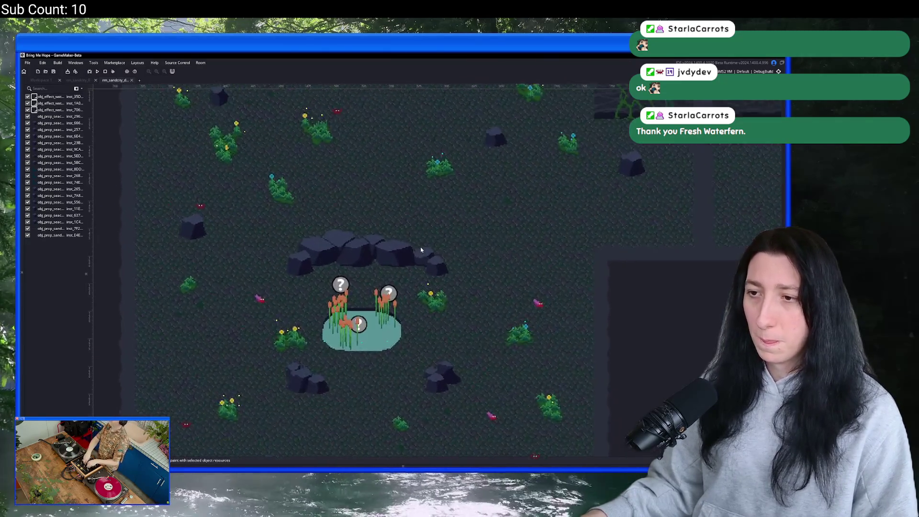
pyautogui.scroll(-2, 421, 250)
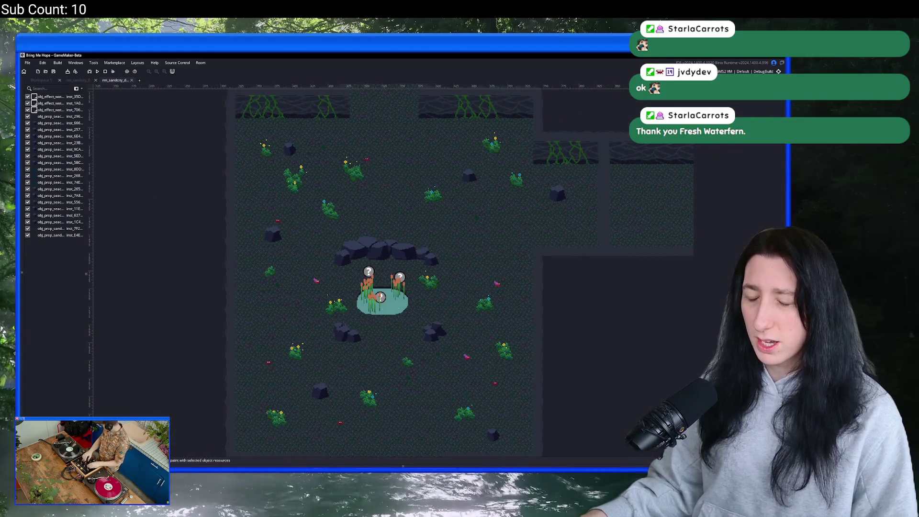
pyautogui.scroll(3, 419, 205)
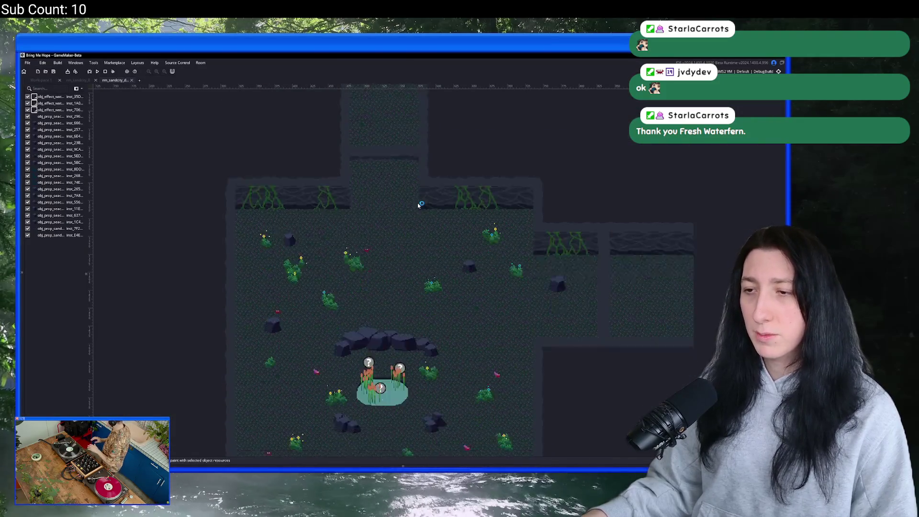
pyautogui.scroll(-2, 419, 205)
pyautogui.hotkey('alt', 'Tab')
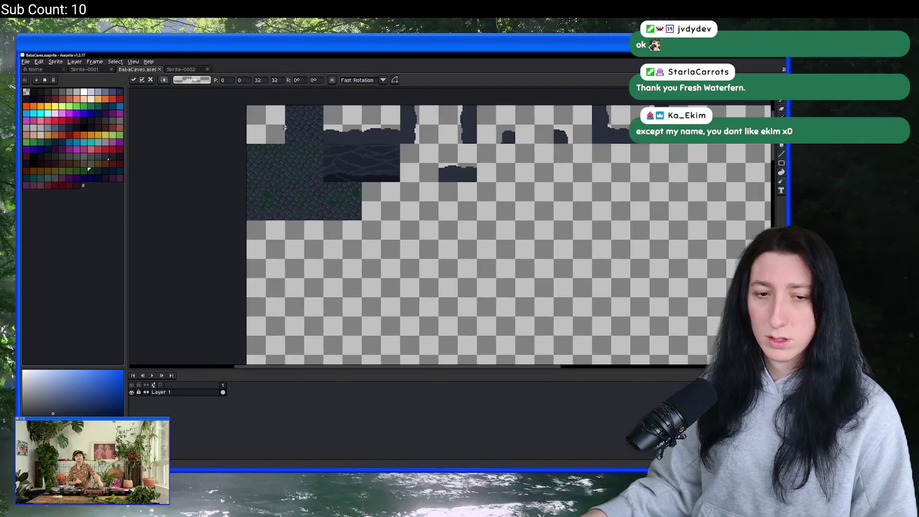
# Paste the cave room screenshot into the Sprite-0001 document.
pyautogui.click(180, 70)
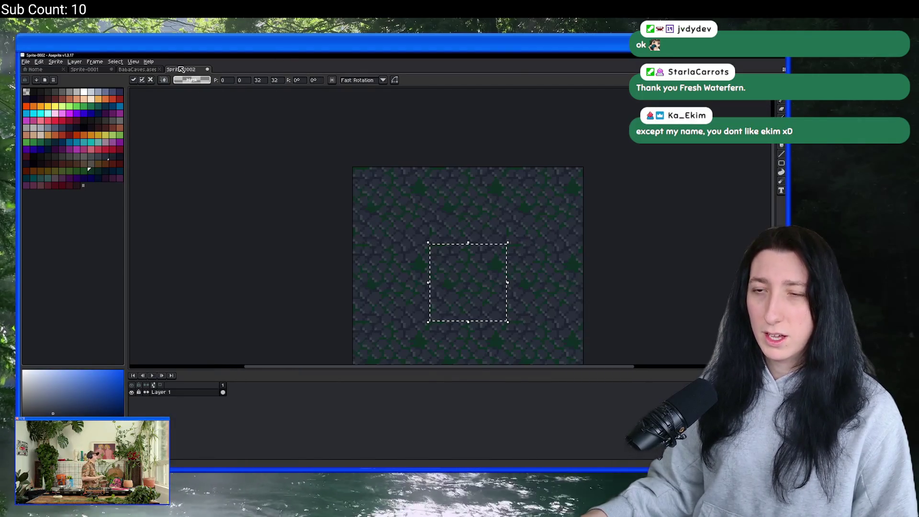
pyautogui.click(86, 70)
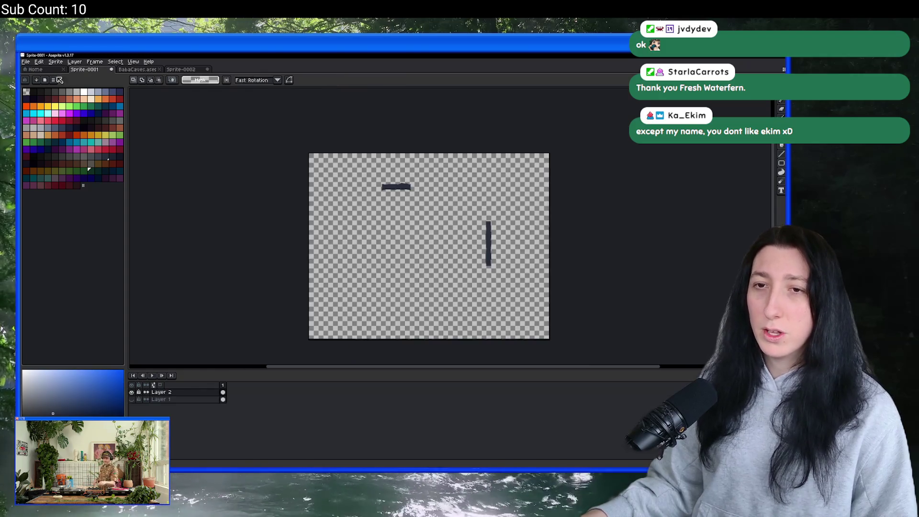
pyautogui.hotkey('ctrl', 'v')
pyautogui.scroll(3, 312, 218)
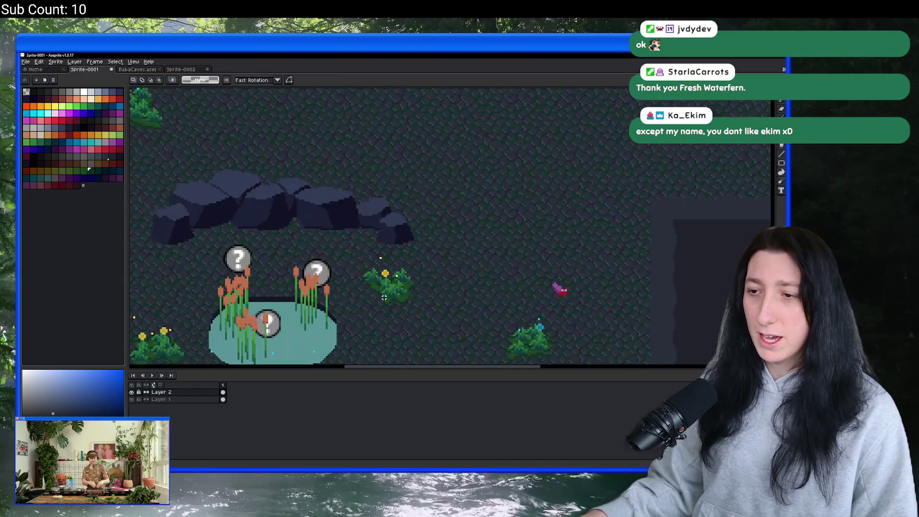
pyautogui.scroll(2, 312, 217)
pyautogui.press('i')
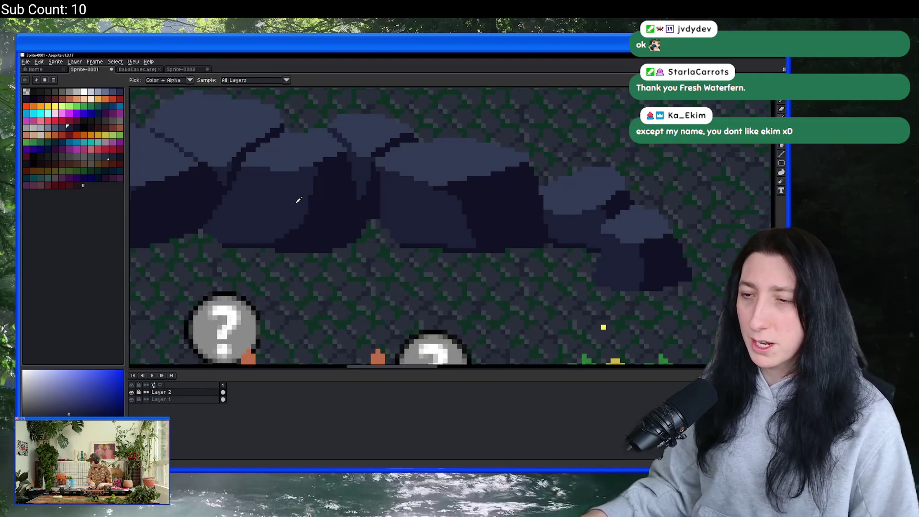
pyautogui.scroll(-2, 297, 199)
pyautogui.scroll(-3, 380, 203)
pyautogui.scroll(2, 335, 216)
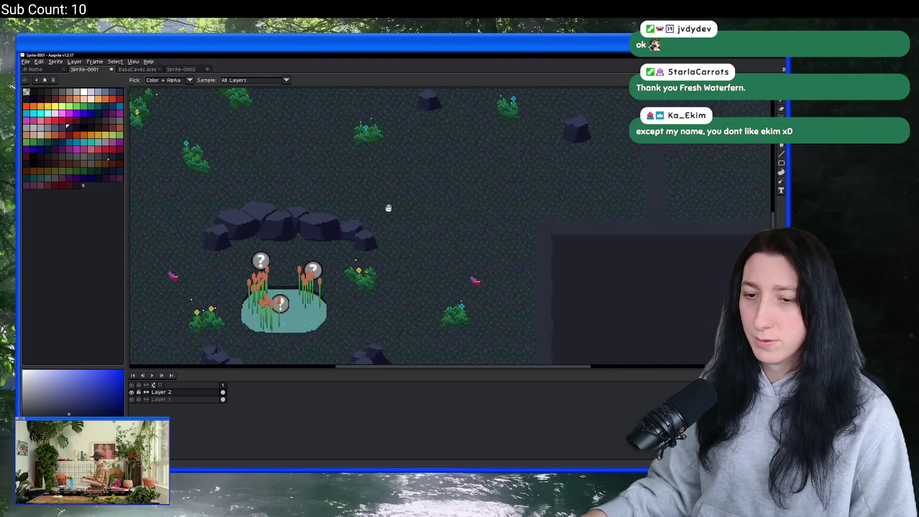
# On a new layer above the screenshot, pencil the tall pillar's outline down its side and bottom.
pyautogui.hotkey('shift', 'n')
pyautogui.scroll(1, 322, 142)
pyautogui.press('b')
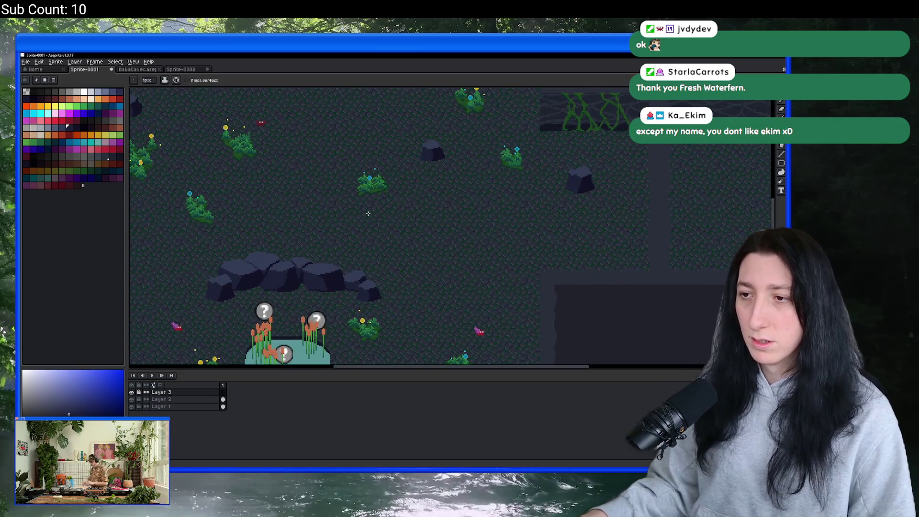
pyautogui.scroll(1, 446, 298)
pyautogui.click(437, 298)
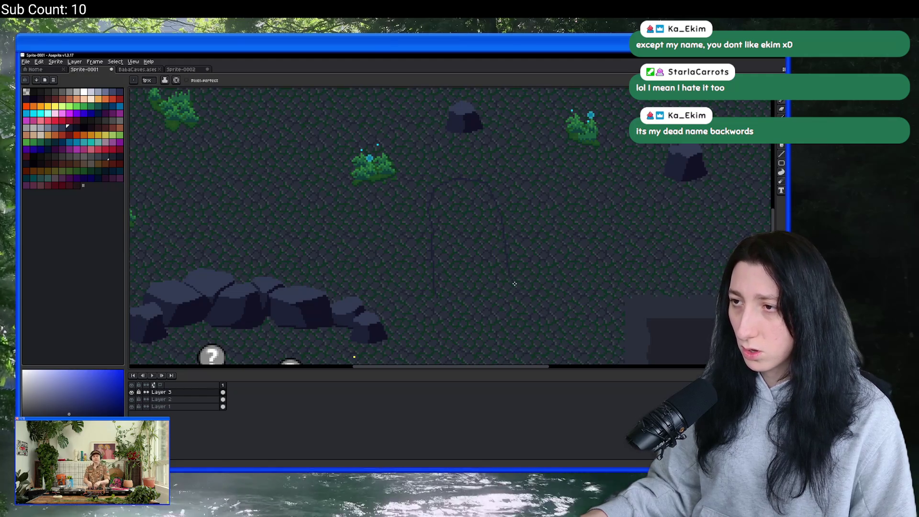
pyautogui.moveTo(521, 281)
pyautogui.mouseDown()
pyautogui.moveTo(521, 292)
pyautogui.moveTo(436, 295)
pyautogui.mouseUp()
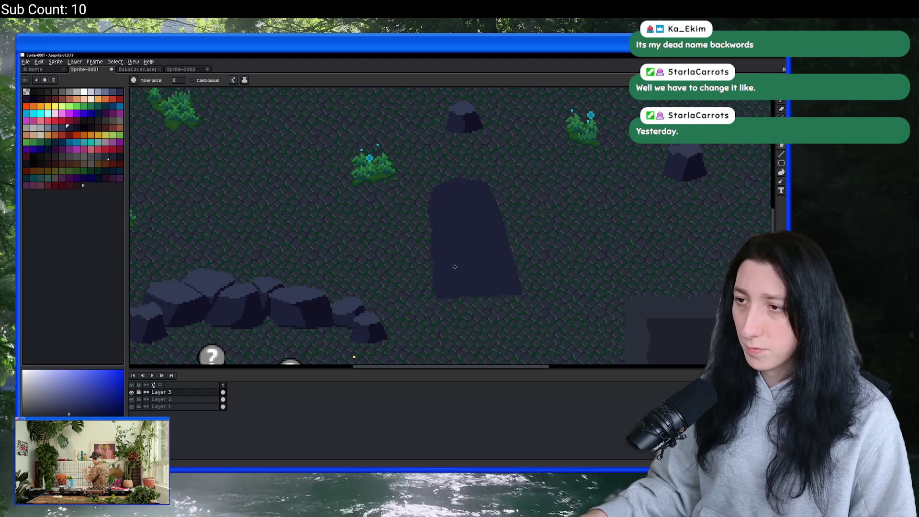
# Sample a light stone colour from the cave screenshot for the pillar.
pyautogui.scroll(2, 383, 306)
pyautogui.press('i')
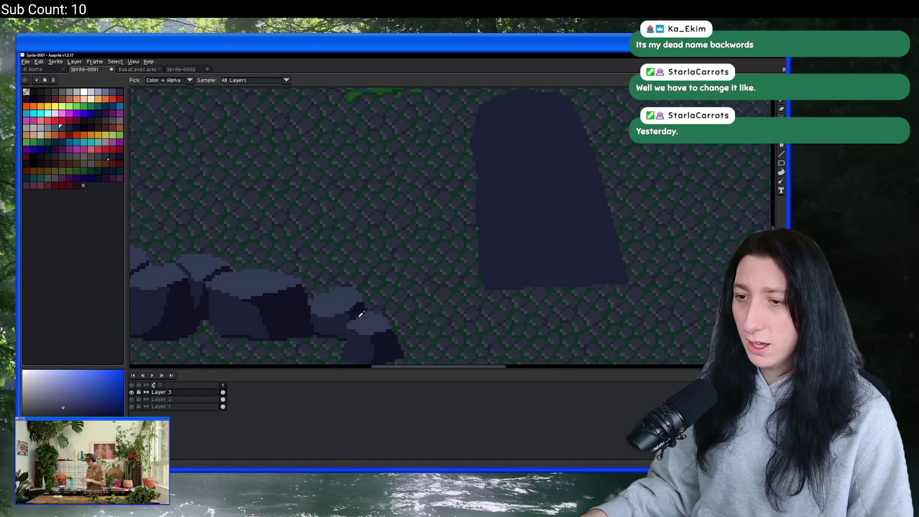
pyautogui.hscroll(3, 382, 249)
pyautogui.click(323, 273)
pyautogui.scroll(3, 341, 266)
pyautogui.scroll(1, 431, 201)
pyautogui.scroll(-1, 498, 160)
# Draw a curved light edge across the pillar top, replacing an undone straight line.
pyautogui.press('b')
pyautogui.scroll(1, 504, 176)
pyautogui.click(515, 158)
pyautogui.keyDown('shift'); pyautogui.click(474, 191); pyautogui.keyUp('shift')
pyautogui.scroll(-1, 473, 188)
pyautogui.hotkey('ctrl', 'z')
pyautogui.moveTo(498, 175)
pyautogui.mouseDown()
pyautogui.moveTo(429, 181)
pyautogui.moveTo(412, 173)
pyautogui.mouseUp()
pyautogui.scroll(1, 479, 178)
pyautogui.scroll(1, 488, 181)
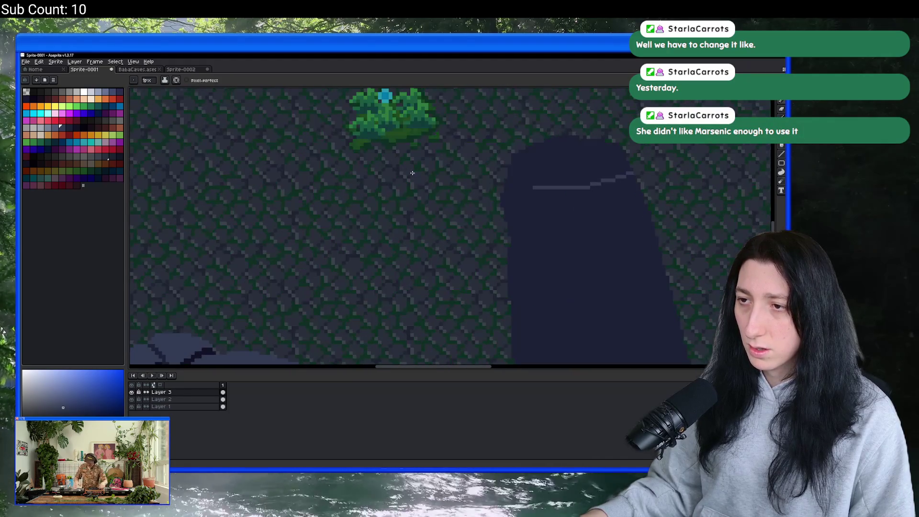
pyautogui.scroll(-2, 488, 184)
pyautogui.scroll(3, 520, 173)
pyautogui.scroll(-2, 520, 173)
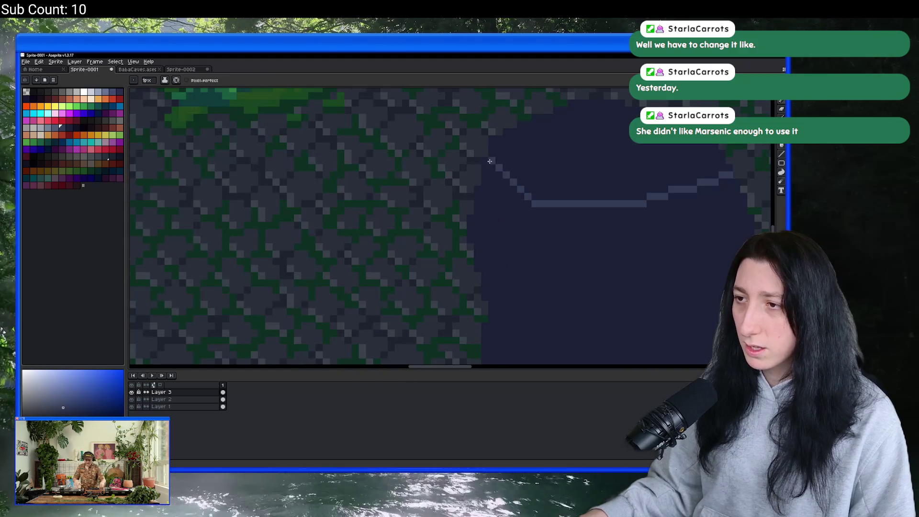
# Bucket-fill the pillar's top face with the light colour.
pyautogui.press('g')
pyautogui.click(537, 165)
pyautogui.scroll(-2, 537, 165)
pyautogui.scroll(-1, 537, 165)
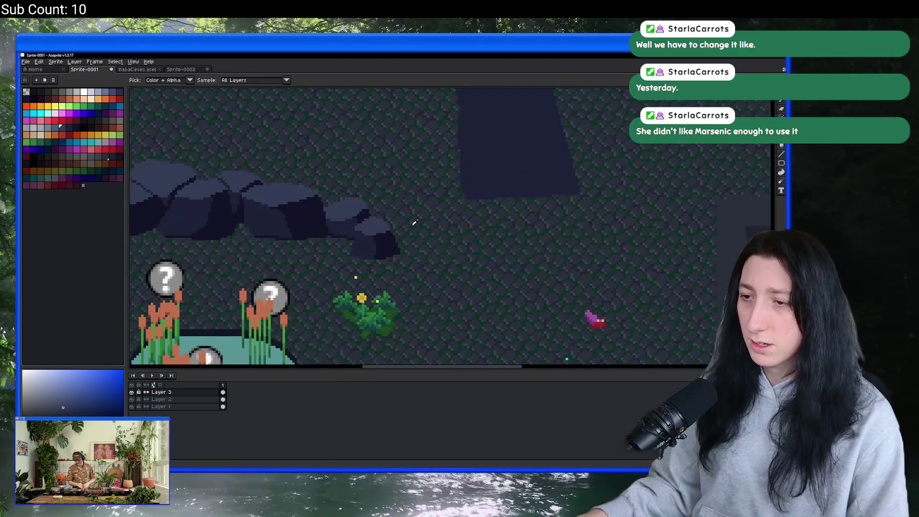
pyautogui.scroll(2, 473, 134)
# Draw a dark line down the pillar's middle and fill the right half darker.
pyautogui.press('i')
pyautogui.press('b')
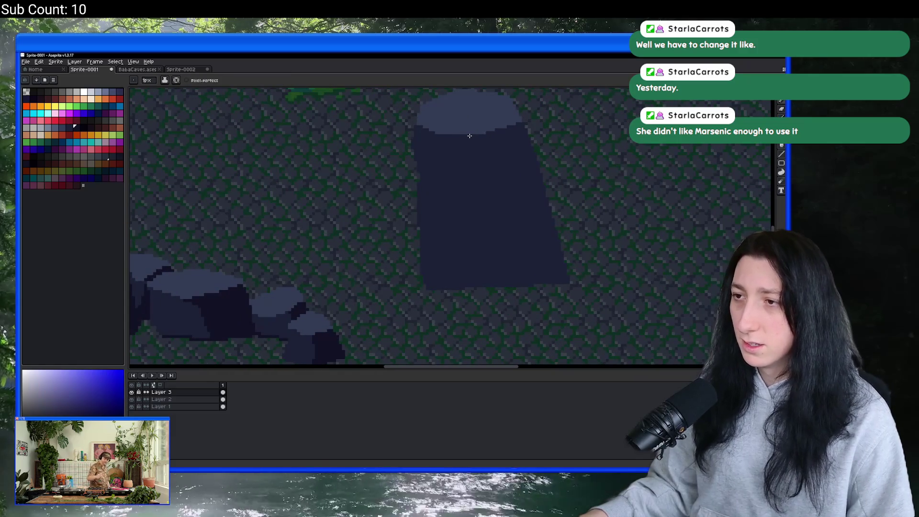
pyautogui.moveTo(472, 137)
pyautogui.mouseDown()
pyautogui.moveTo(488, 168)
pyautogui.moveTo(484, 281)
pyautogui.mouseUp()
pyautogui.press('g')
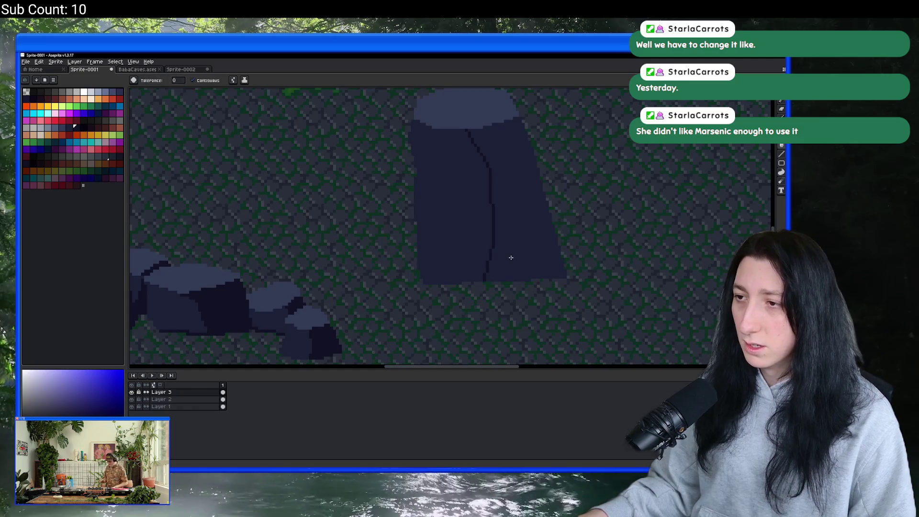
pyautogui.click(510, 256)
pyautogui.scroll(-1, 514, 256)
pyautogui.scroll(-3, 513, 257)
pyautogui.scroll(3, 512, 266)
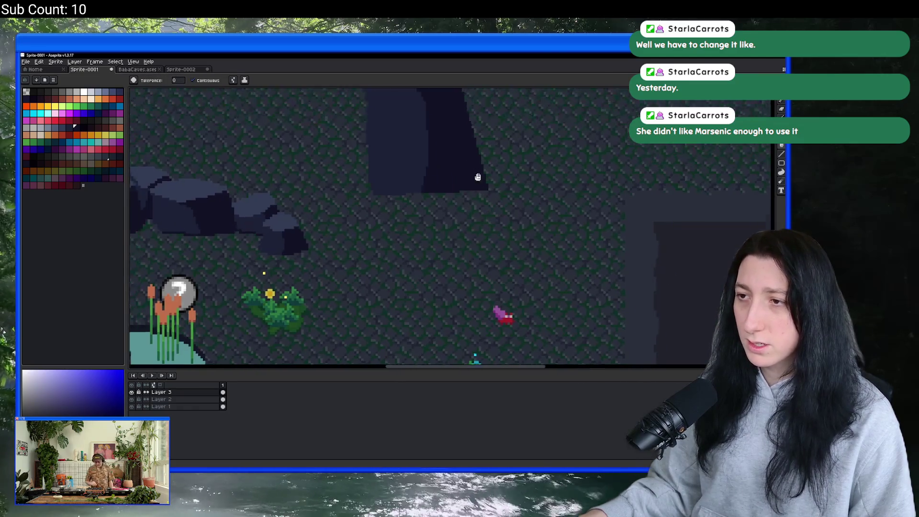
pyautogui.scroll(-2, 512, 265)
pyautogui.scroll(1, 443, 267)
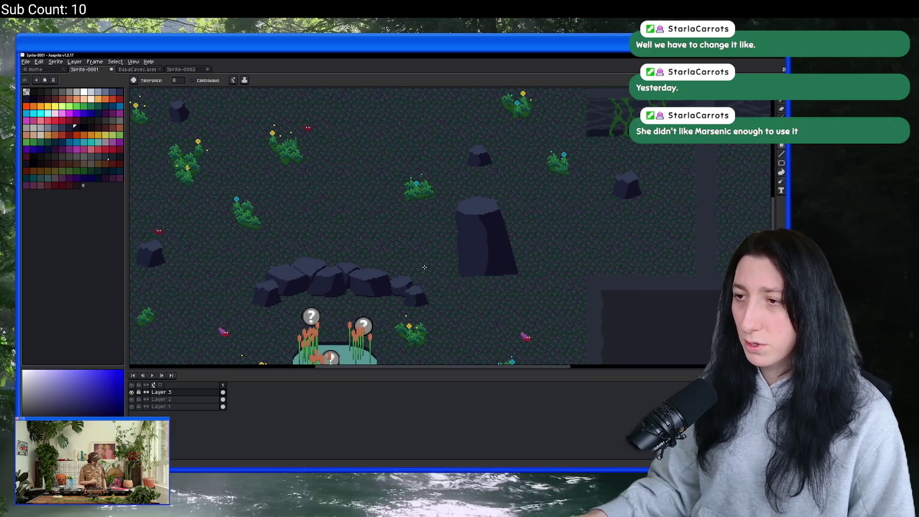
pyautogui.scroll(5, 528, 181)
# Pick a light colour and add light pixels along the pillar top.
pyautogui.press('b')
pyautogui.keyDown('alt'); pyautogui.click(528, 180); pyautogui.keyUp('alt')
pyautogui.moveTo(493, 194); pyautogui.dragTo(441, 184)
pyautogui.scroll(-5, 464, 197)
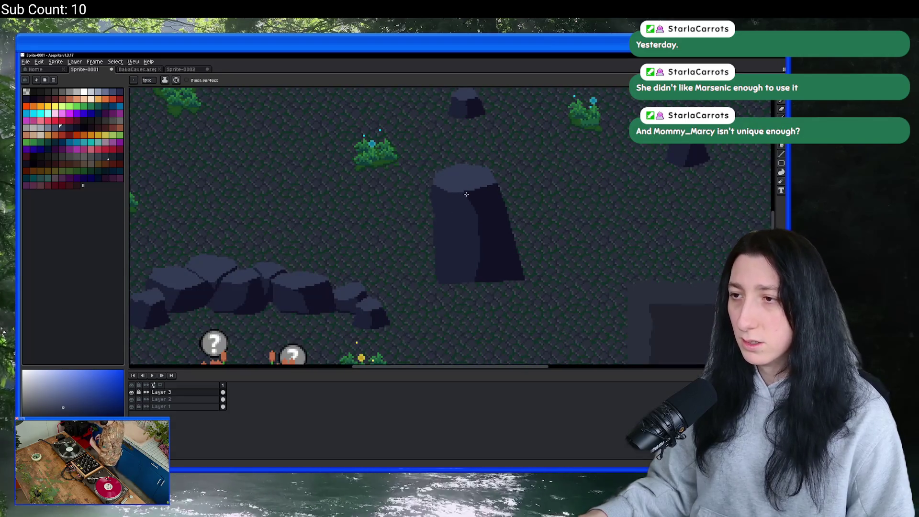
pyautogui.scroll(3, 365, 191)
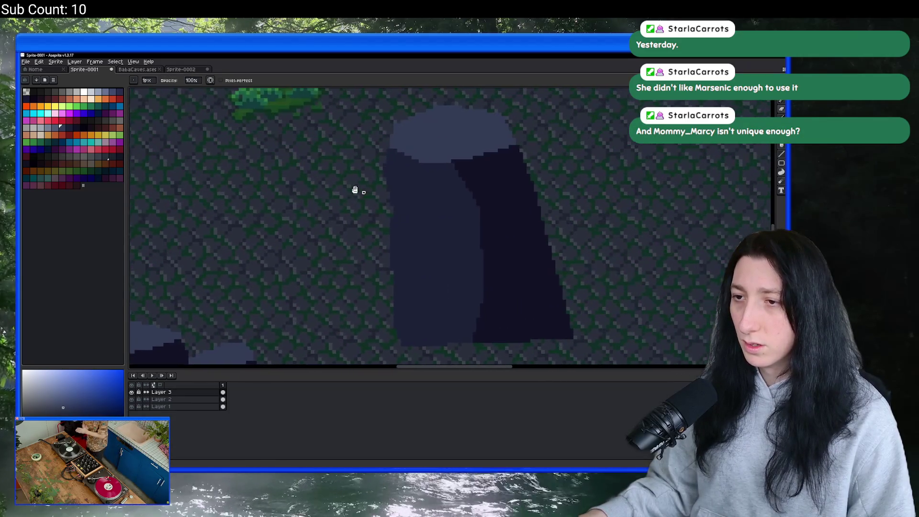
pyautogui.scroll(3, 360, 191)
# Recolour the pillar top with Replace Color.
pyautogui.press('super')
pyautogui.scroll(-3, 361, 193)
pyautogui.press('Escape')
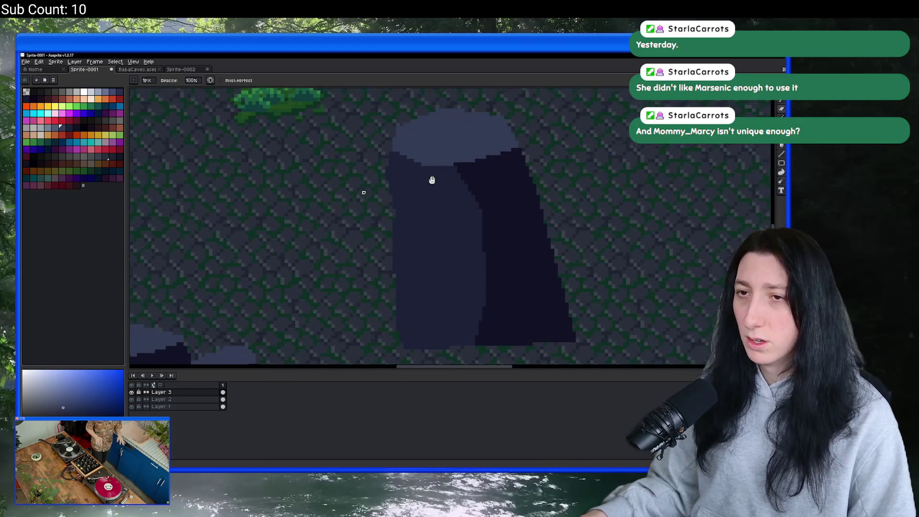
pyautogui.moveTo(437, 178); pyautogui.dragTo(287, 180)
pyautogui.hotkey('shift', 'r')
pyautogui.press('Return')
pyautogui.hscroll(-5, 369, 193)
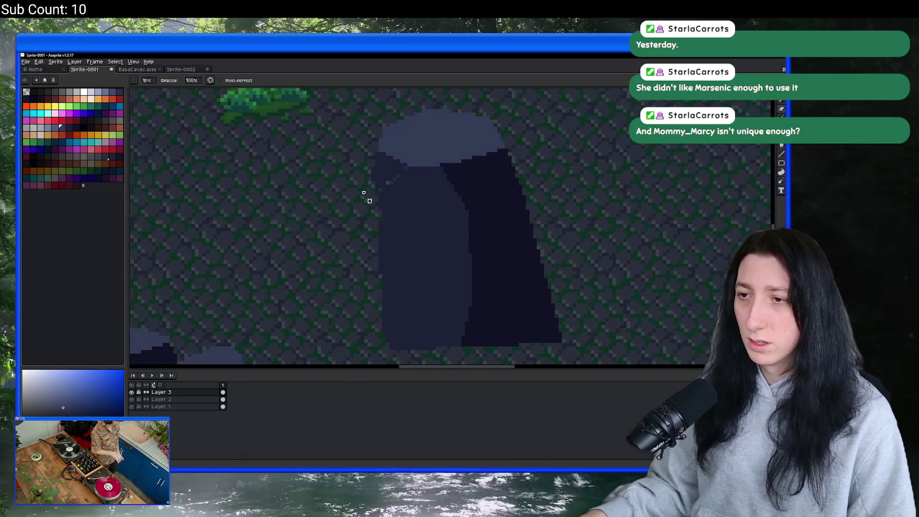
# Inspect the brush shapes, stroke dynamics and view options without changing anything.
pyautogui.press('b')
pyautogui.click(134, 80)
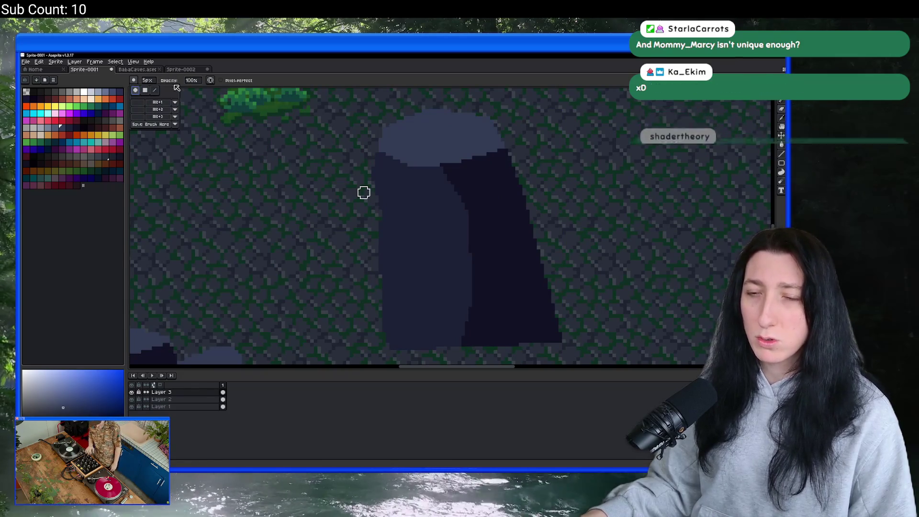
pyautogui.click(211, 81)
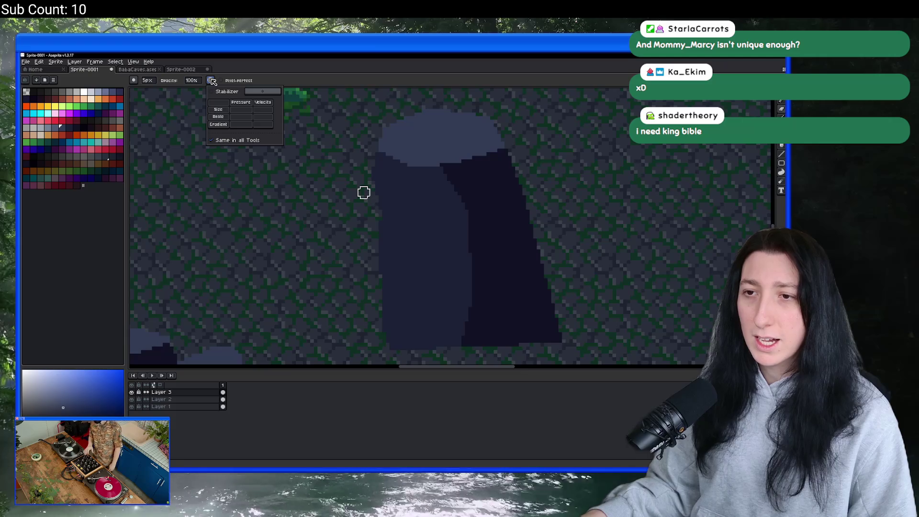
pyautogui.click(115, 61)
pyautogui.moveTo(133, 62)
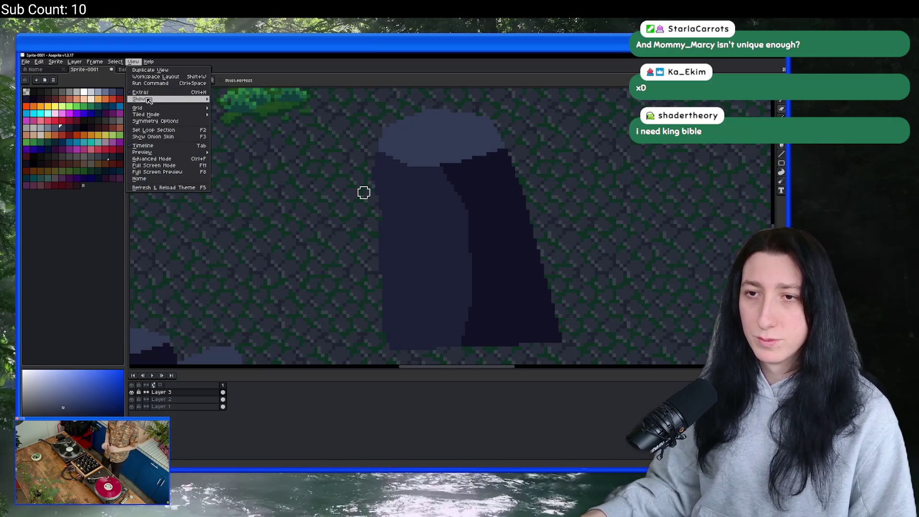
pyautogui.moveTo(149, 99)
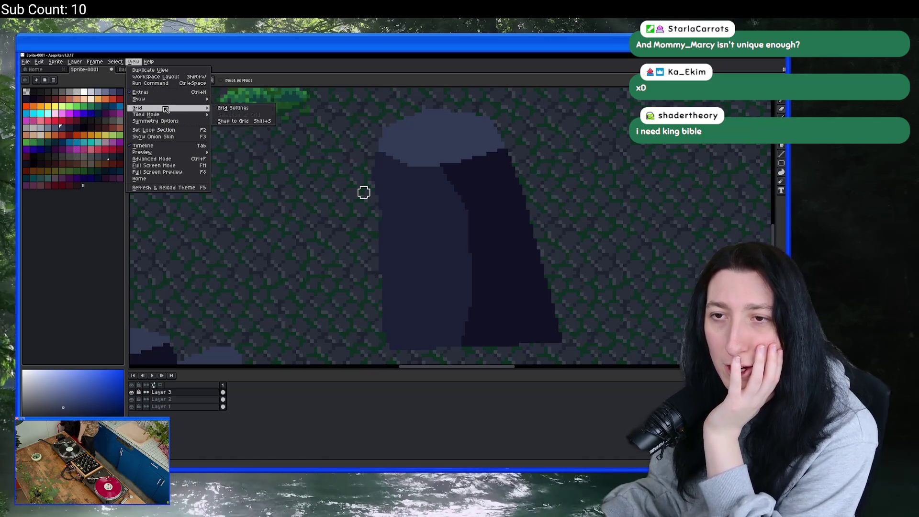
pyautogui.moveTo(169, 153)
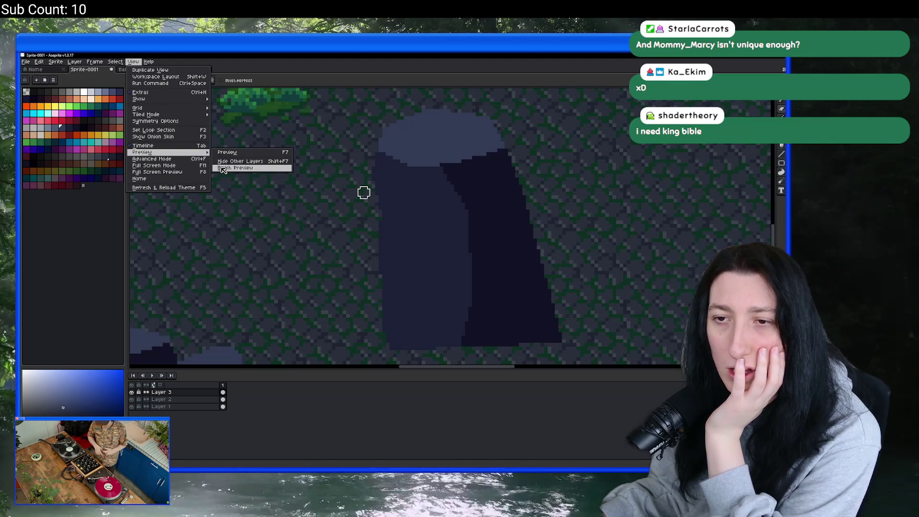
pyautogui.click(222, 168)
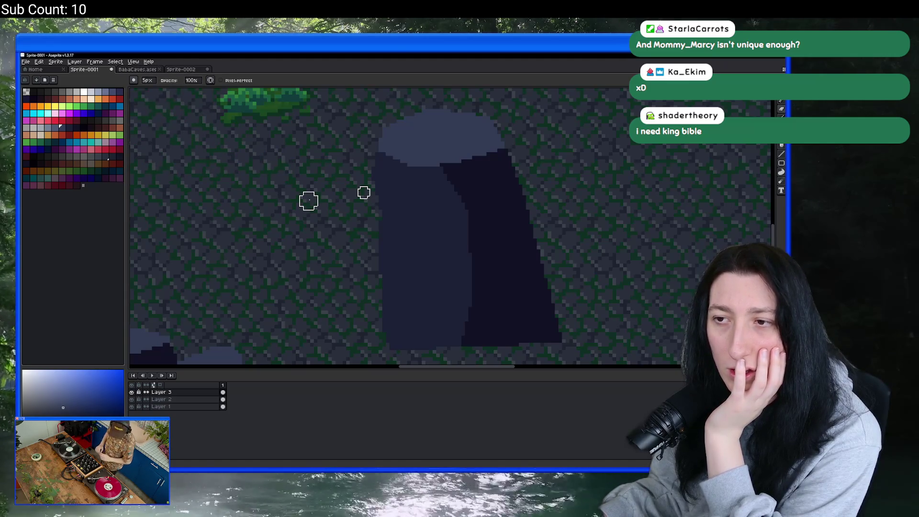
# Return to the 5px brush and bring the lower part of the pillar into view.
pyautogui.press('e')
pyautogui.press('b')
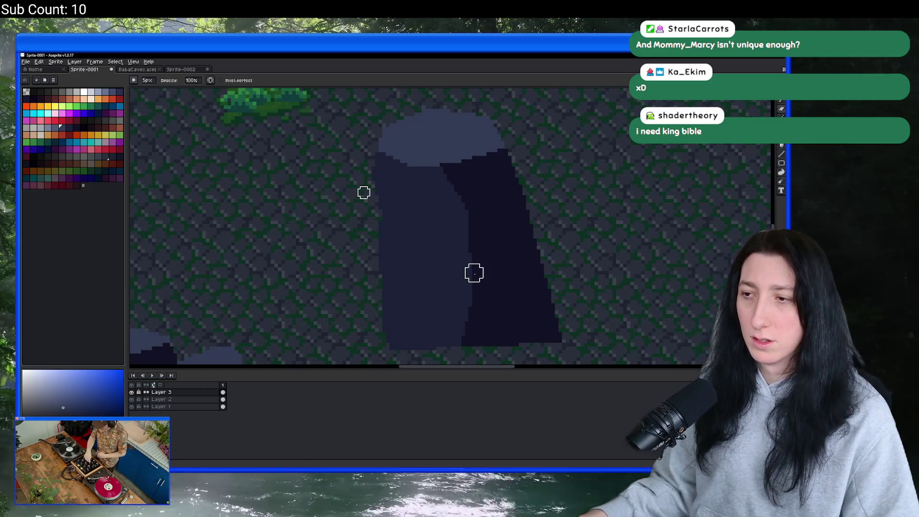
pyautogui.moveTo(474, 271); pyautogui.dragTo(353, 181)
pyautogui.moveTo(286, 164); pyautogui.dragTo(279, 187)
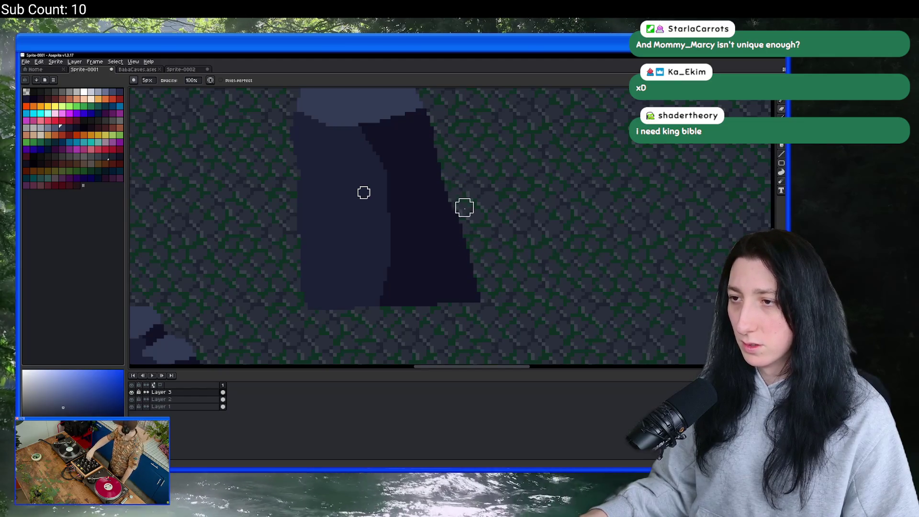
pyautogui.scroll(-1, 495, 230)
pyautogui.scroll(-1, 493, 228)
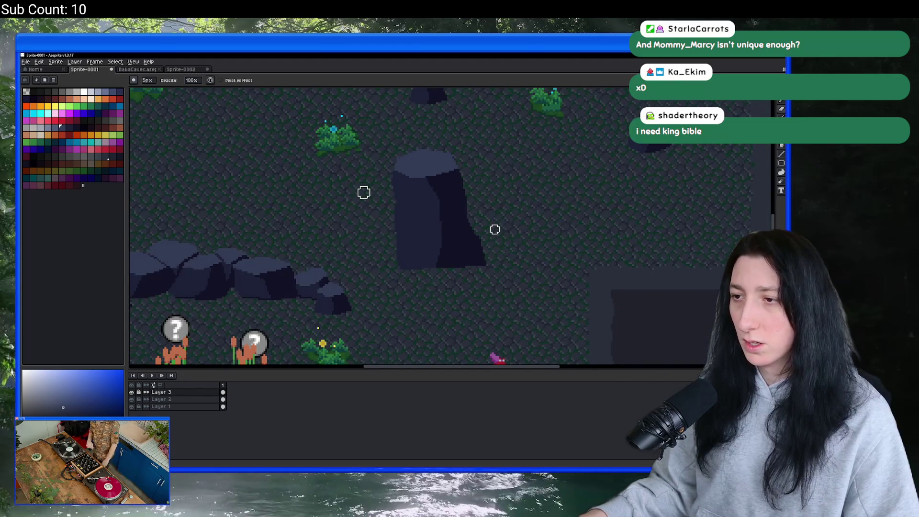
pyautogui.scroll(1, 455, 205)
pyautogui.scroll(-1, 431, 235)
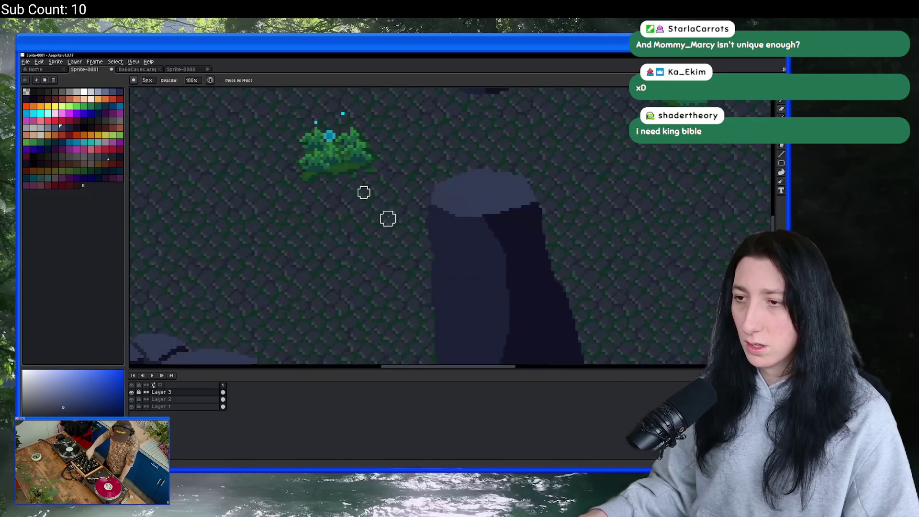
pyautogui.scroll(1, 402, 182)
pyautogui.scroll(-5, 368, 254)
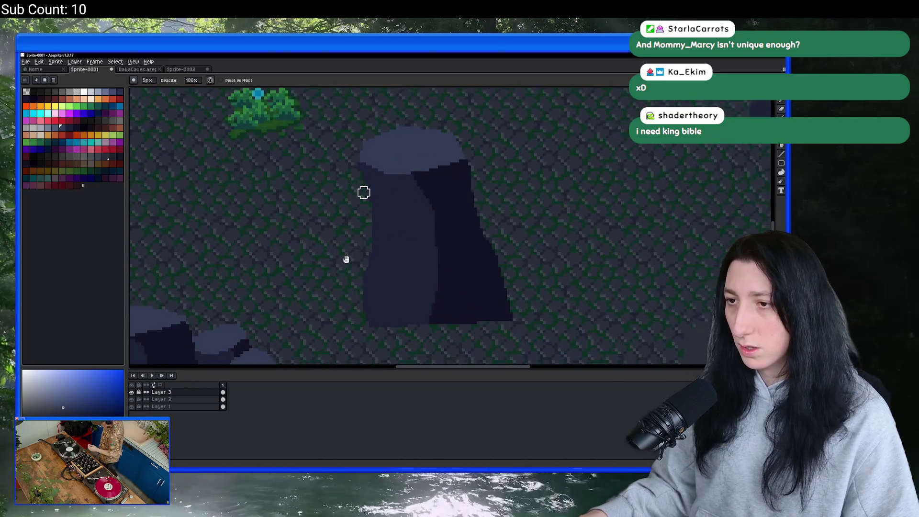
pyautogui.scroll(3, 364, 192)
pyautogui.scroll(-1, 364, 192)
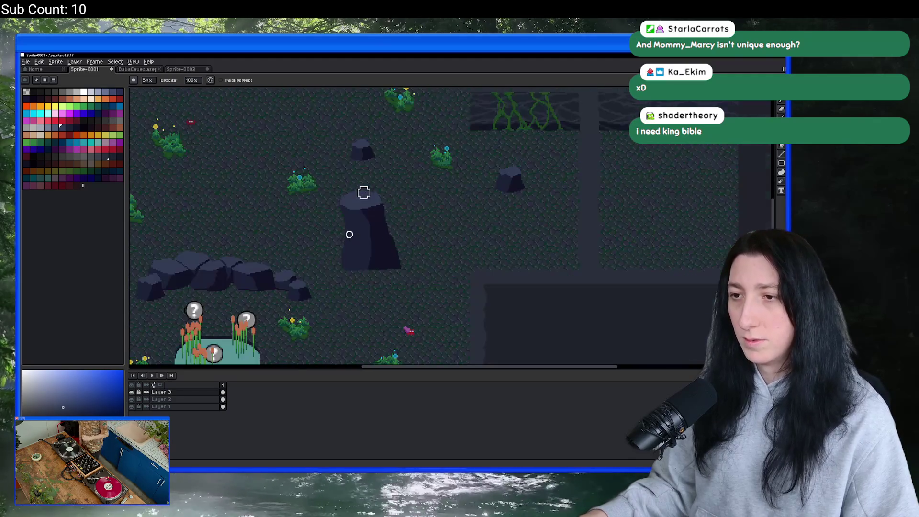
# Marquee-select the tall pillar, cut it out, and return to the pencil.
pyautogui.press('m')
pyautogui.moveTo(336, 187); pyautogui.dragTo(419, 297)
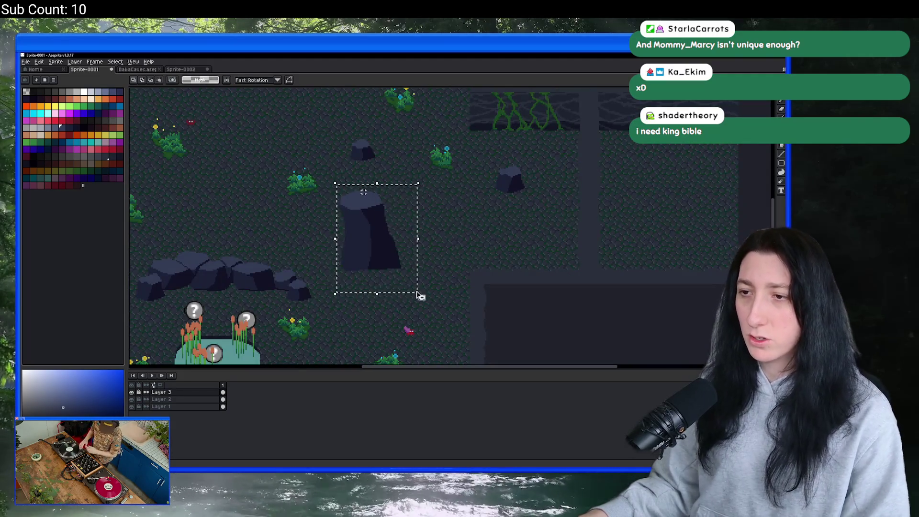
pyautogui.hotkey('ctrl', 'x')
pyautogui.press('b')
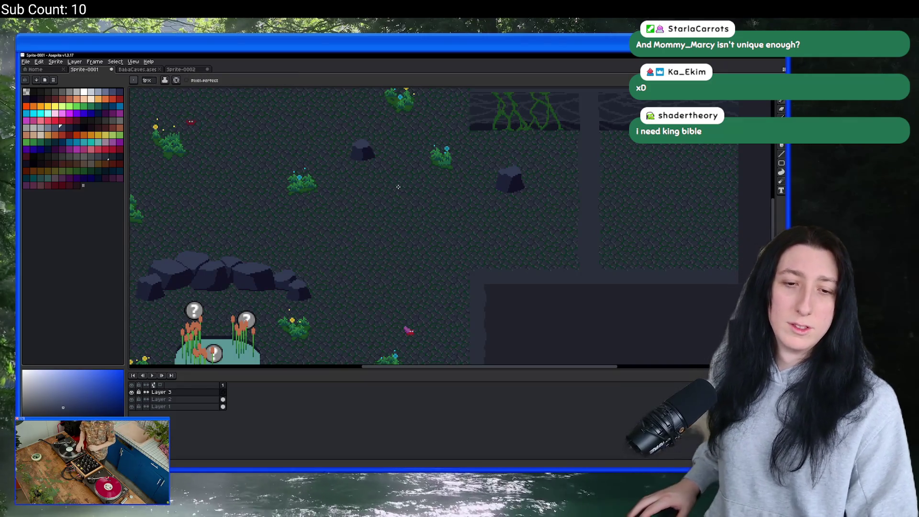
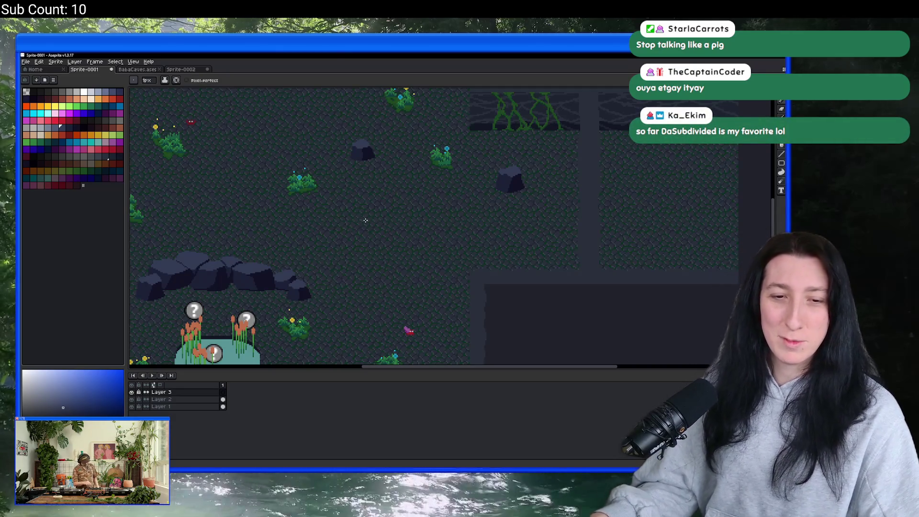
# Pan and zoom across the cave map, switching to the selection tool.
pyautogui.scroll(-2, 389, 215)
pyautogui.hscroll(-3, 451, 205)
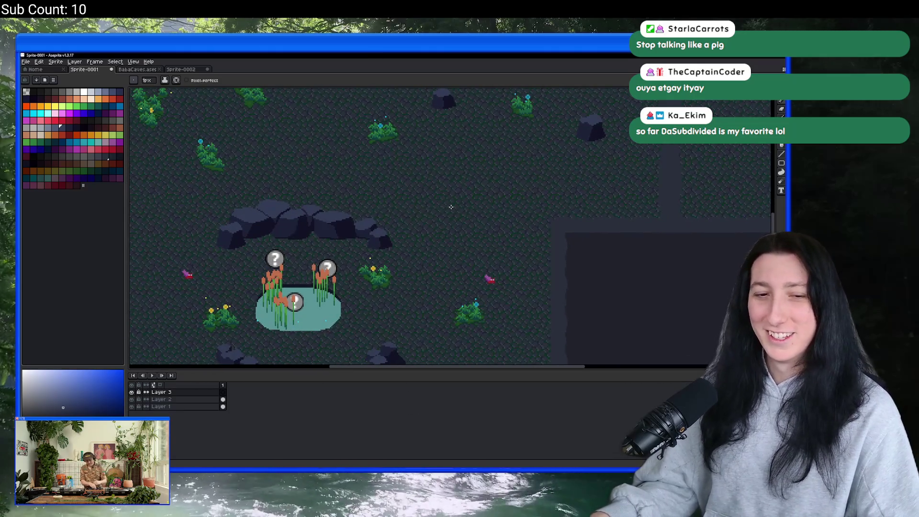
pyautogui.scroll(-5, 414, 234)
pyautogui.scroll(4, 414, 234)
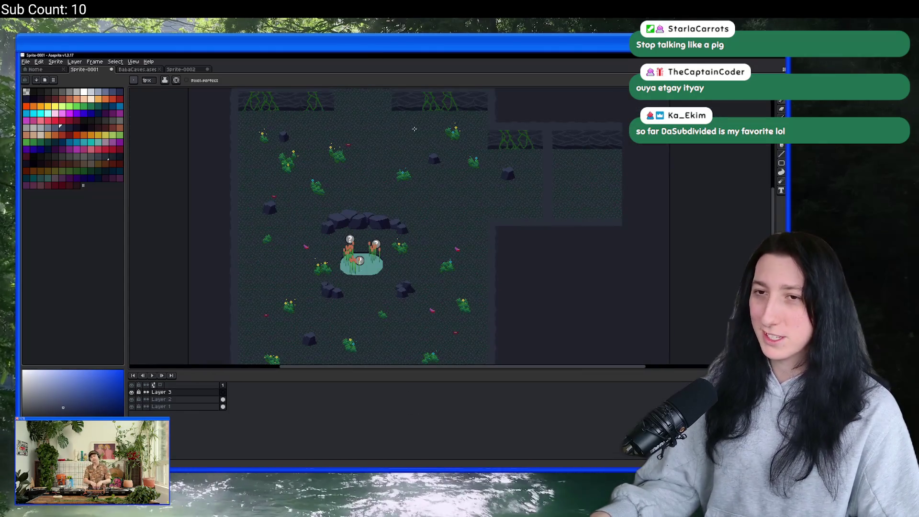
pyautogui.scroll(2, 422, 132)
pyautogui.hscroll(-1, 420, 139)
pyautogui.scroll(2, 420, 203)
pyautogui.scroll(-2, 366, 191)
pyautogui.press('m')
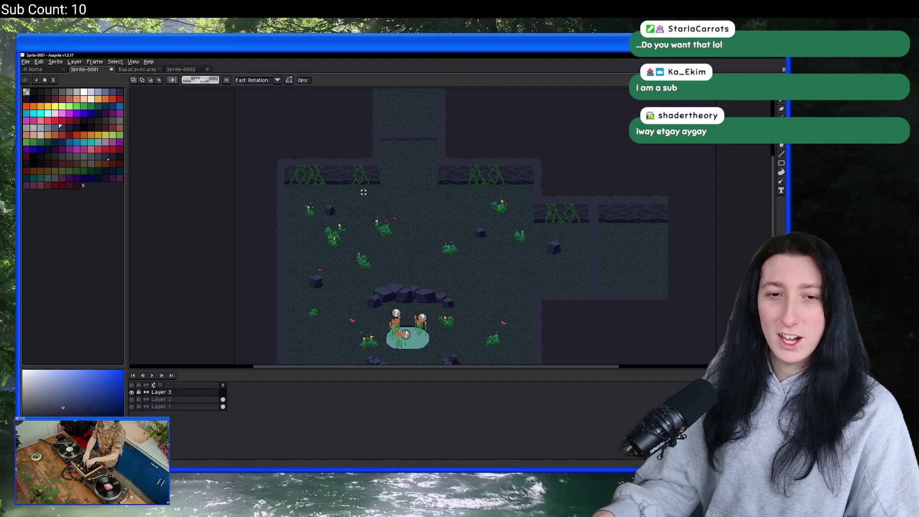
pyautogui.scroll(-3, 363, 192)
pyautogui.hscroll(3, 363, 192)
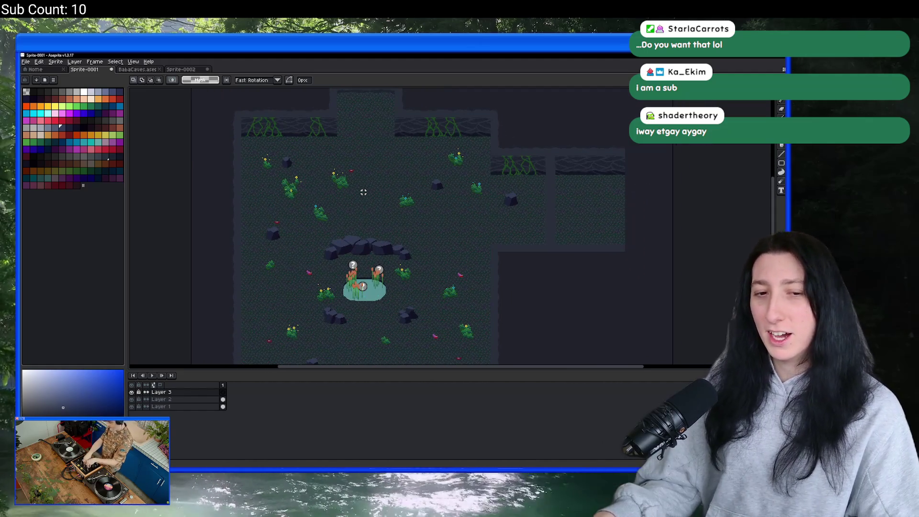
pyautogui.scroll(-2, 364, 192)
pyautogui.scroll(2, 363, 192)
pyautogui.moveTo(396, 160)
pyautogui.mouseDown()
pyautogui.moveTo(410, 184)
pyautogui.moveTo(417, 129)
pyautogui.moveTo(417, 187)
pyautogui.moveTo(426, 154)
pyautogui.mouseUp()
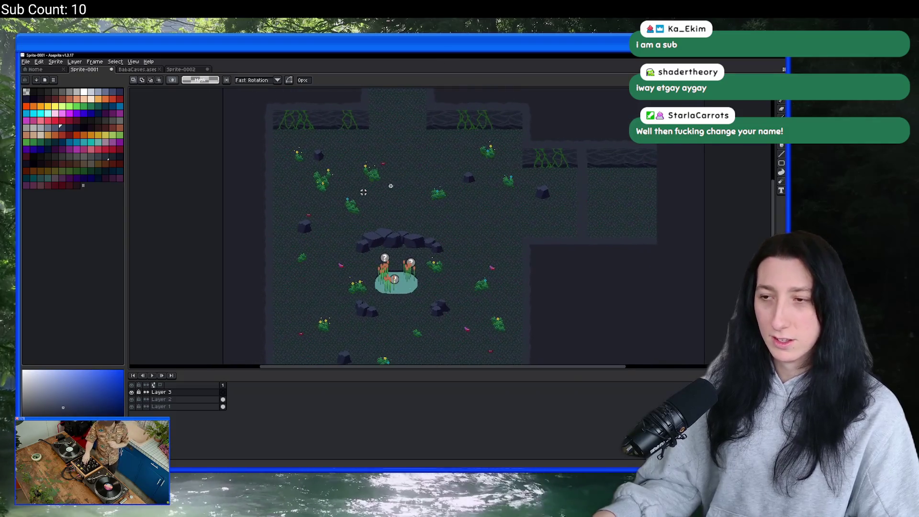
pyautogui.scroll(4, 390, 186)
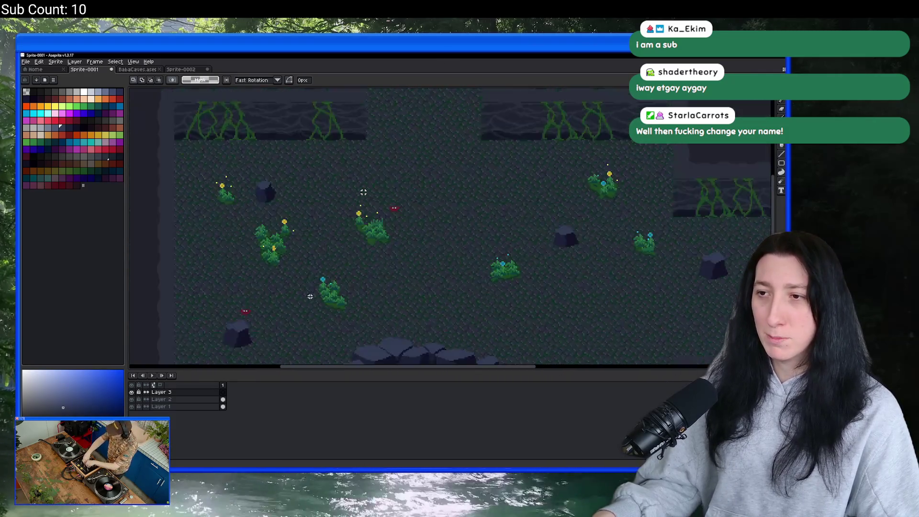
pyautogui.moveTo(310, 297)
pyautogui.mouseDown()
pyautogui.moveTo(292, 250)
pyautogui.moveTo(262, 254)
pyautogui.mouseUp()
pyautogui.scroll(-3, 266, 259)
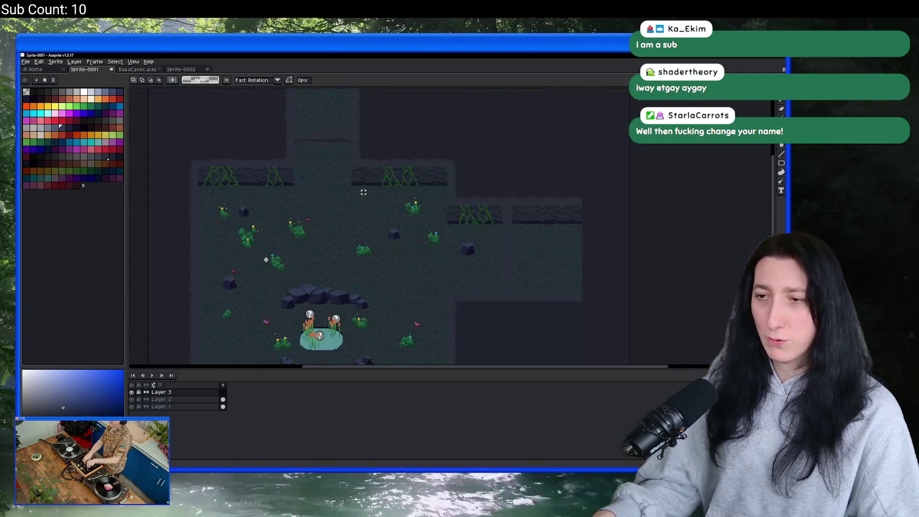
pyautogui.scroll(4, 266, 259)
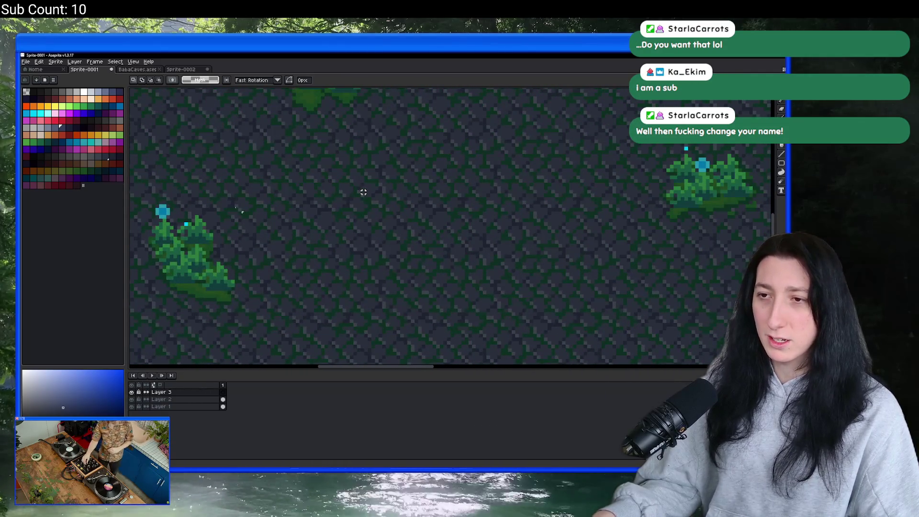
# Quit Aseprite, discarding unsaved changes to Sprite-0001 and Sprite-0002.
pyautogui.hotkey('ctrl', 'q')
pyautogui.click(411, 280)
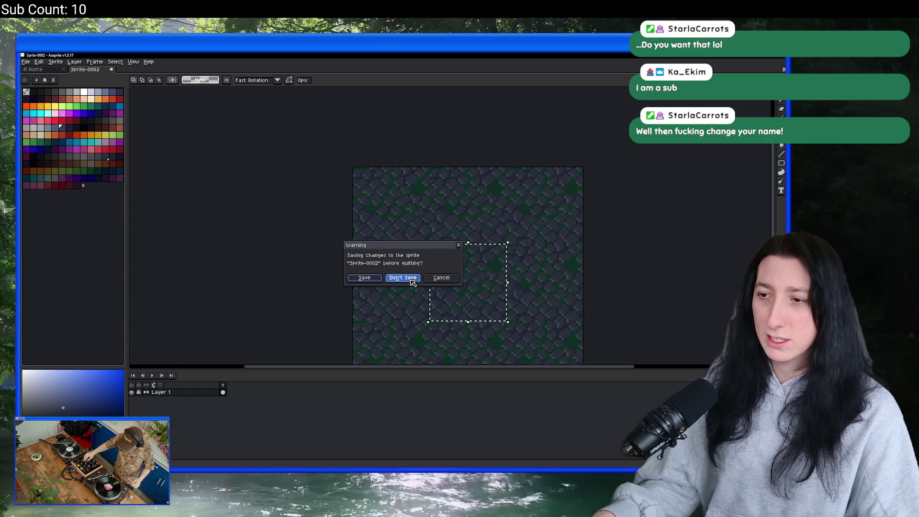
pyautogui.click(411, 280)
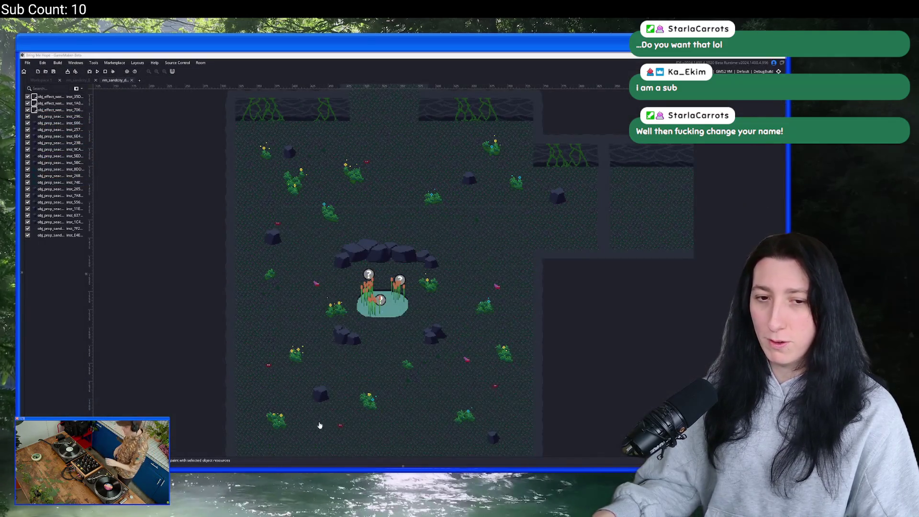
# Relaunch Aseprite from Start search and cancel the New Sprite dialog.
pyautogui.press('super')
pyautogui.write('aseprite')
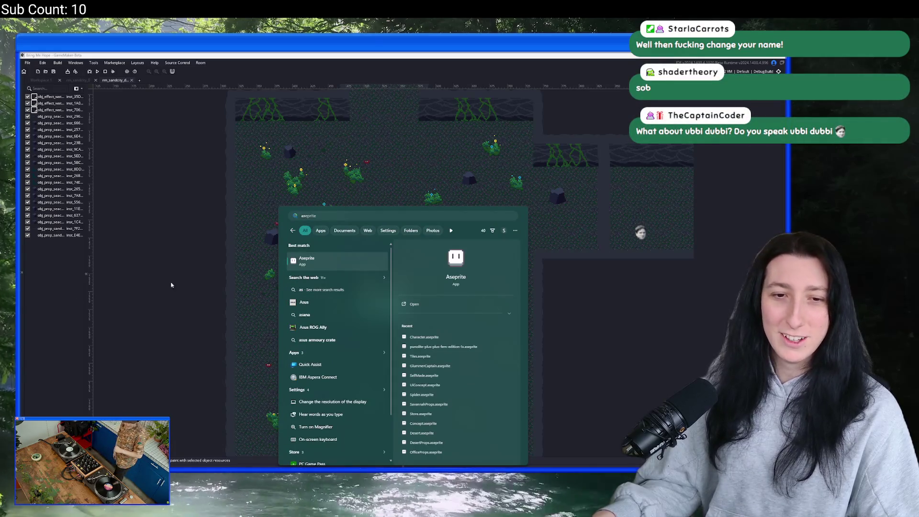
pyautogui.press('Return')
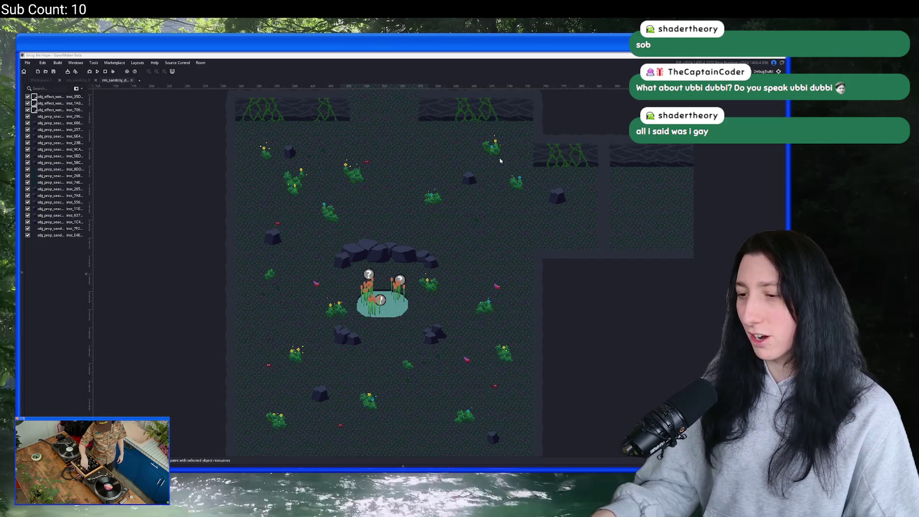
pyautogui.hotkey('alt', 'Tab')
pyautogui.hotkey('ctrl', 'n')
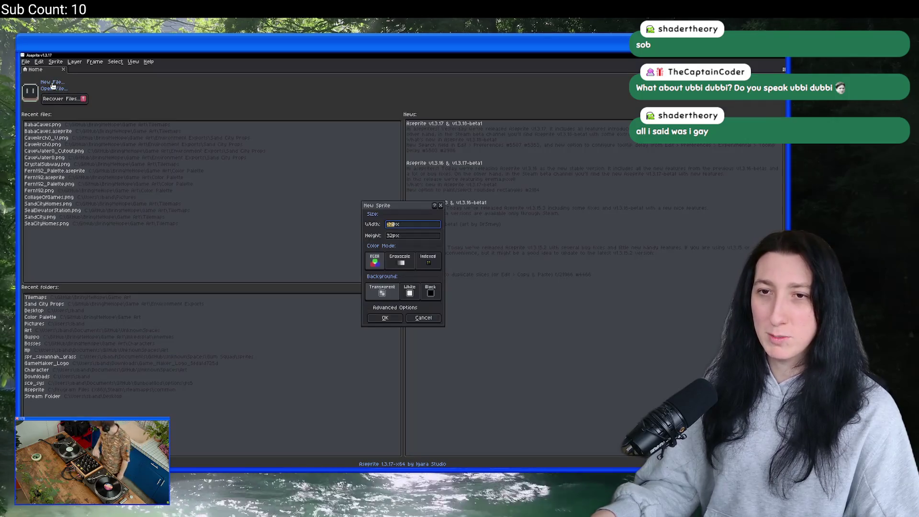
pyautogui.click(423, 318)
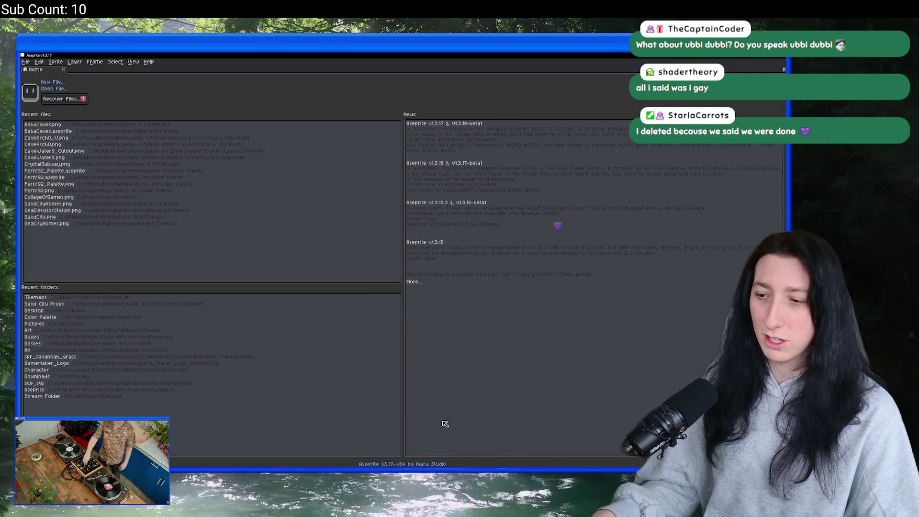
# Bring GameMaker's cave room editor back to the front.
pyautogui.hotkey('alt', 'Tab')
pyautogui.press('Escape')
pyautogui.hotkey('alt', 'Tab')
pyautogui.press('Tab')
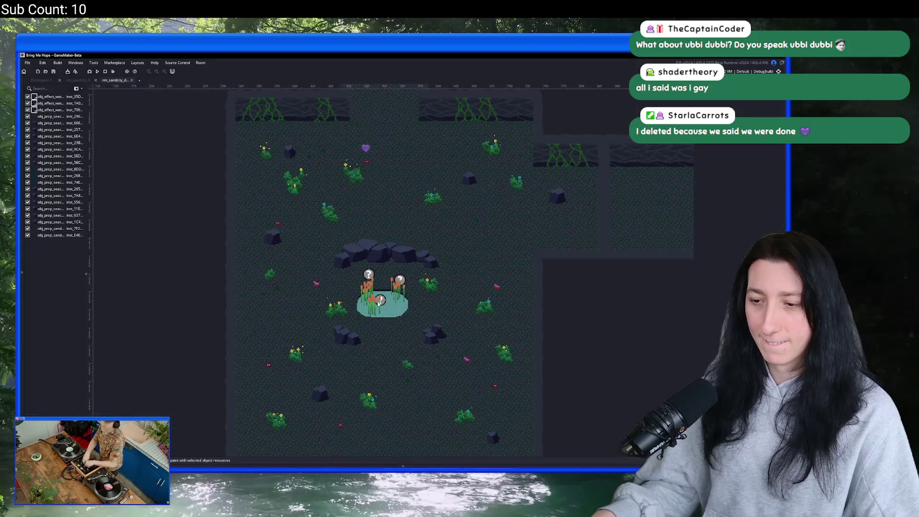
# Zoom out and snip the whole cave room with Snipping Tool, then return to Aseprite.
pyautogui.scroll(-3, 431, 389)
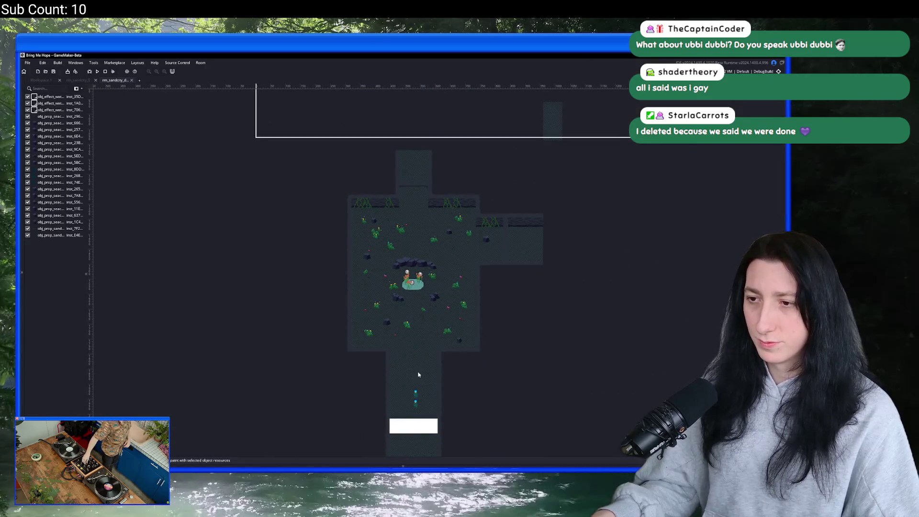
pyautogui.press('super')
pyautogui.write('sn')
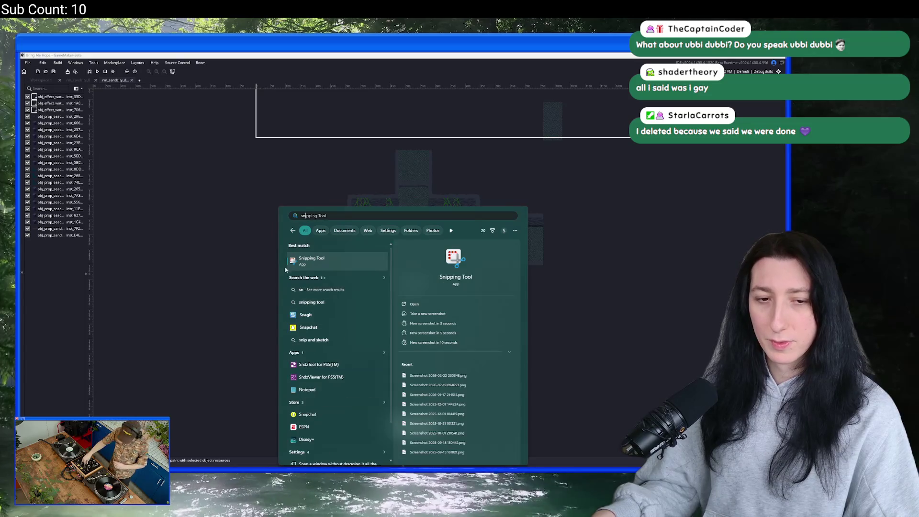
pyautogui.click(305, 259)
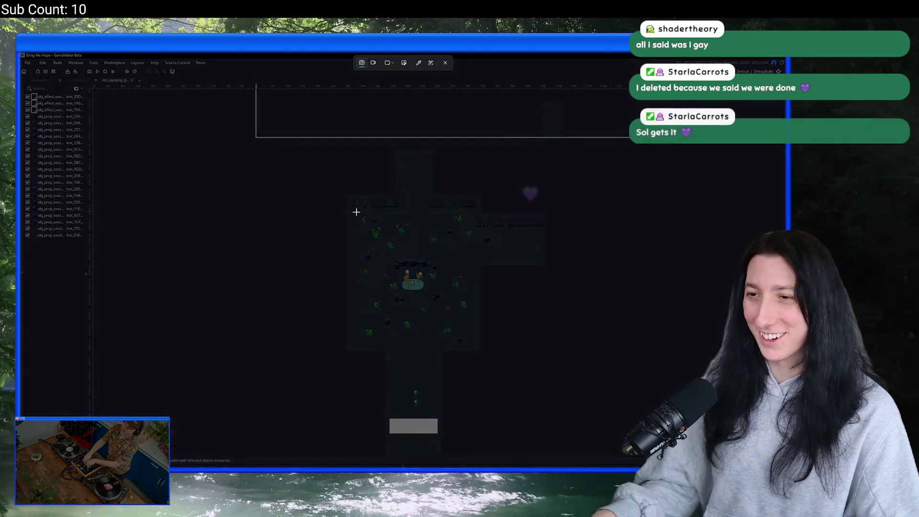
pyautogui.moveTo(331, 178); pyautogui.dragTo(548, 389)
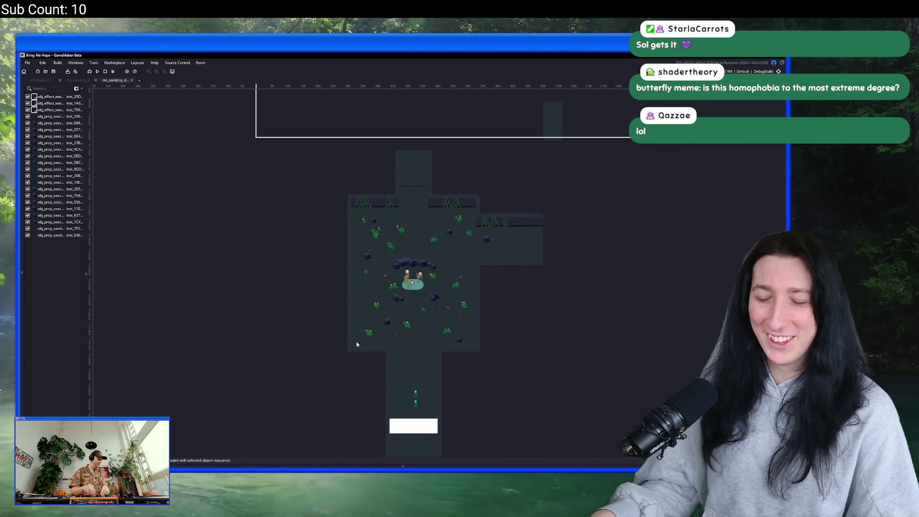
pyautogui.hotkey('alt', 'Tab')
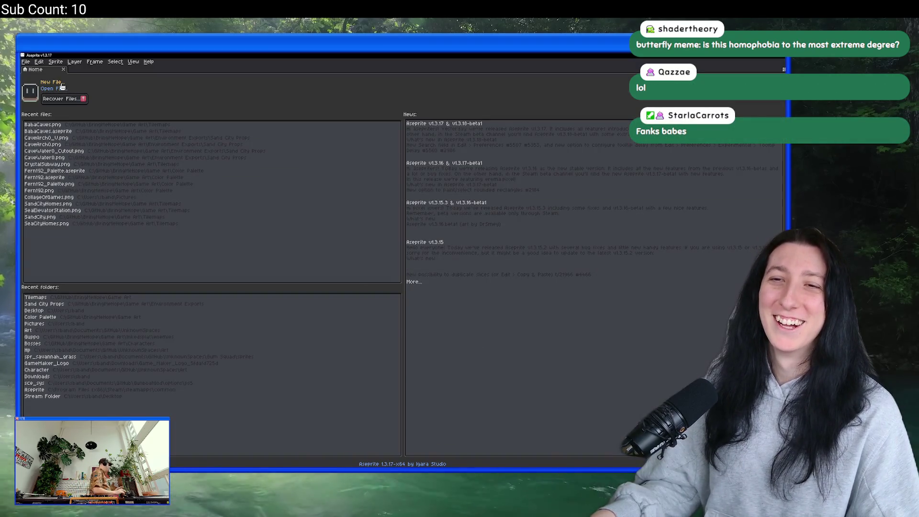
# Create a new sprite, paste the cave room capture, and add an empty layer above it.
pyautogui.click(56, 82)
pyautogui.press('Return')
pyautogui.hotkey('ctrl', 'v')
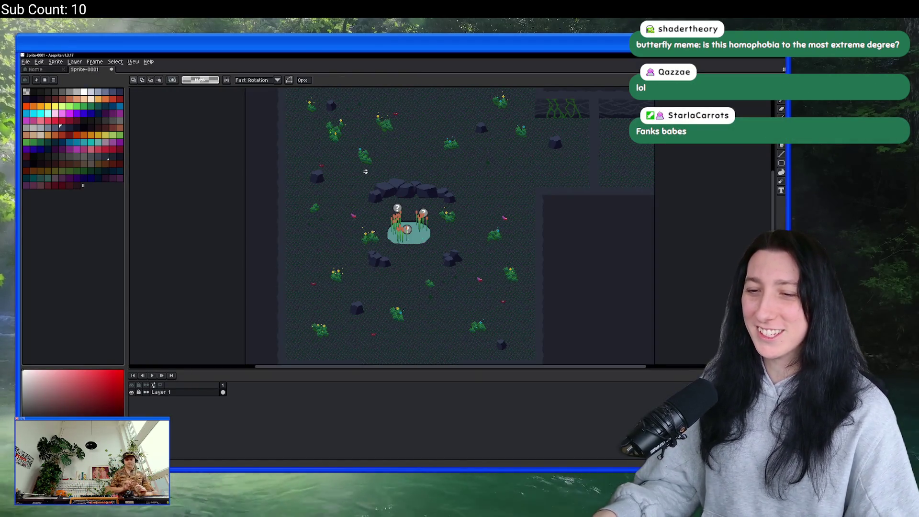
pyautogui.hotkey('shift', 'n')
# Sample the bush's green with the eyedropper and switch to the pencil near the bush.
pyautogui.scroll(1, 370, 212)
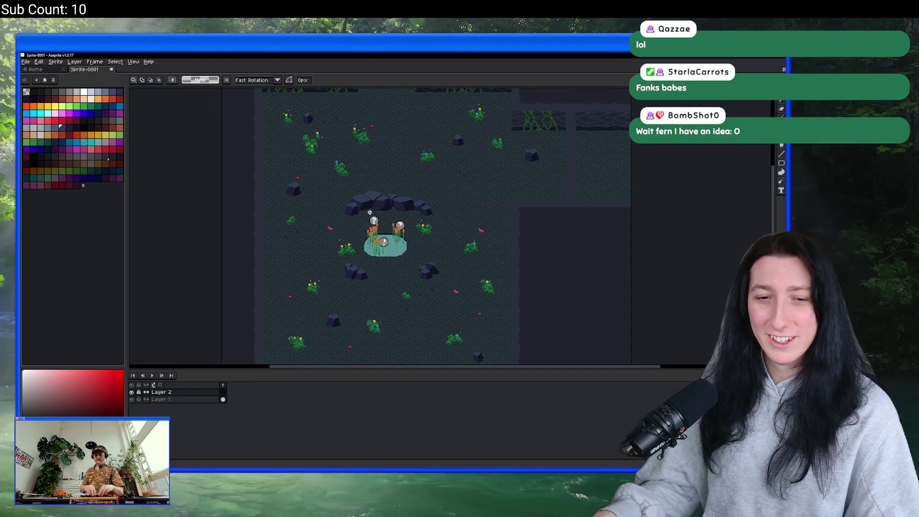
pyautogui.scroll(3, 369, 212)
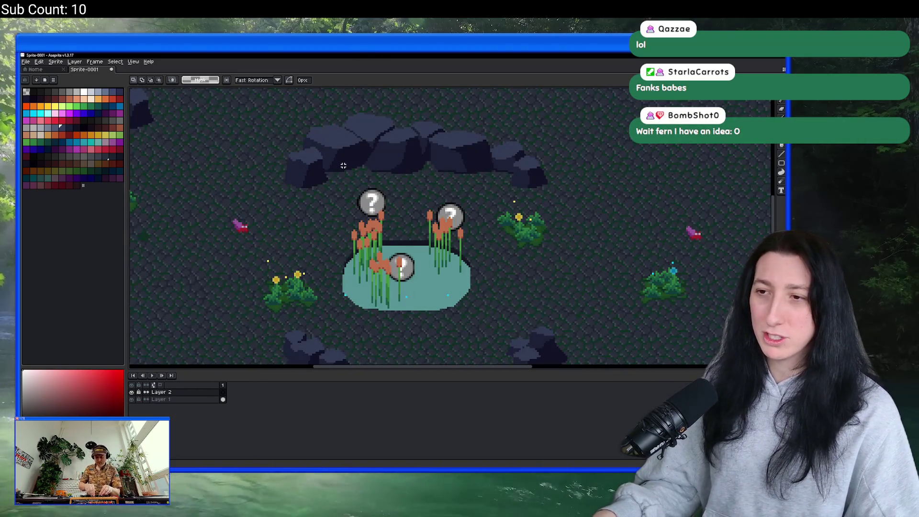
pyautogui.scroll(3, 273, 250)
pyautogui.scroll(2, 287, 281)
pyautogui.scroll(-2, 305, 314)
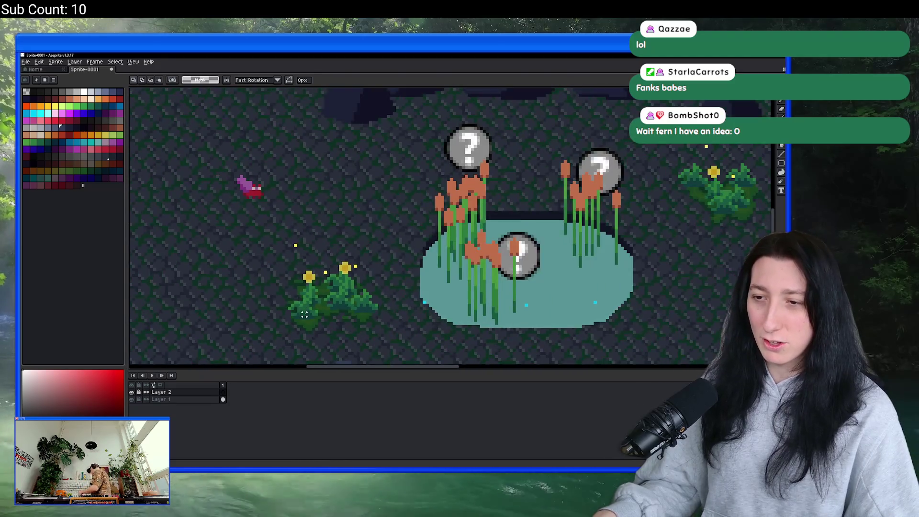
pyautogui.scroll(5, 304, 314)
pyautogui.scroll(-2, 305, 280)
pyautogui.press('i')
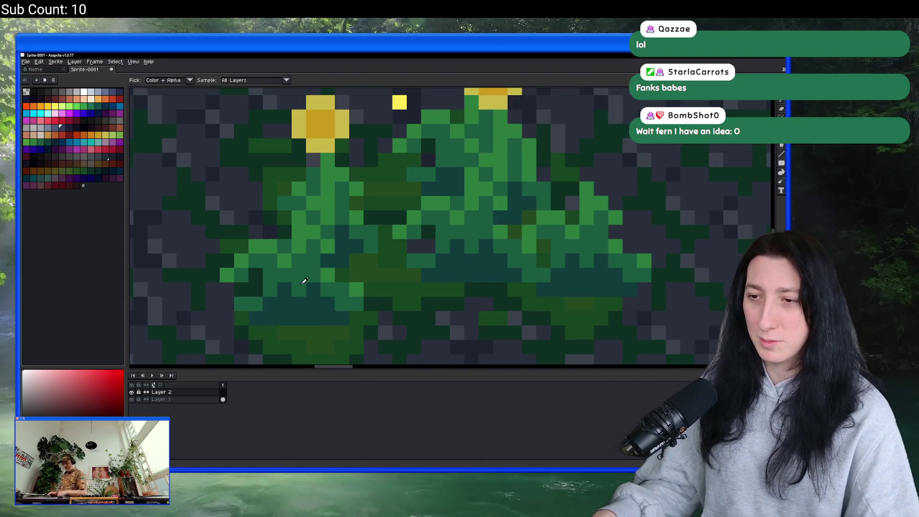
pyautogui.click(305, 280)
pyautogui.scroll(-4, 306, 280)
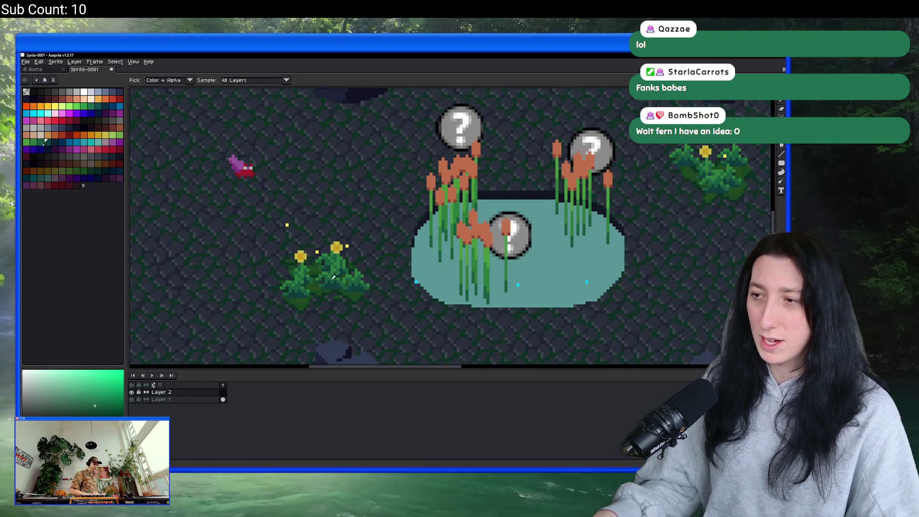
pyautogui.moveTo(333, 277)
pyautogui.mouseDown()
pyautogui.moveTo(430, 259)
pyautogui.moveTo(301, 232)
pyautogui.mouseUp()
pyautogui.press('b')
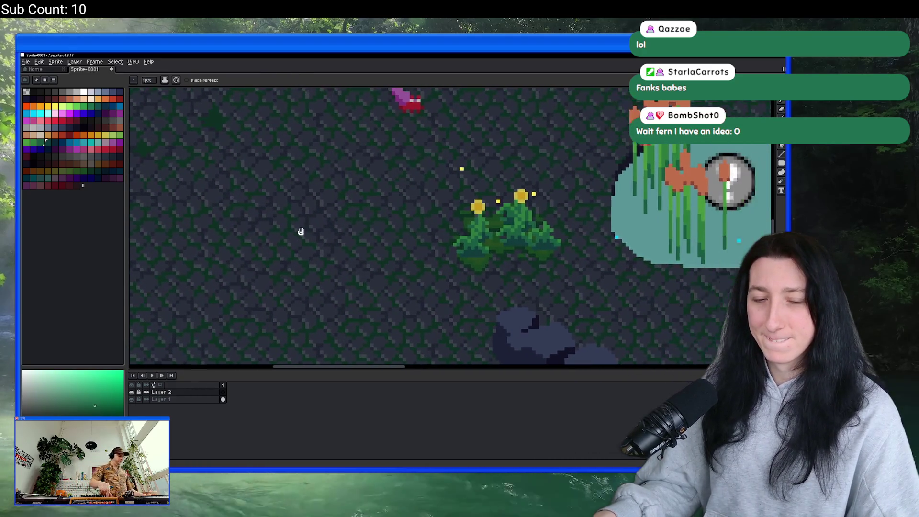
pyautogui.scroll(2, 301, 232)
pyautogui.moveTo(300, 268); pyautogui.dragTo(315, 289)
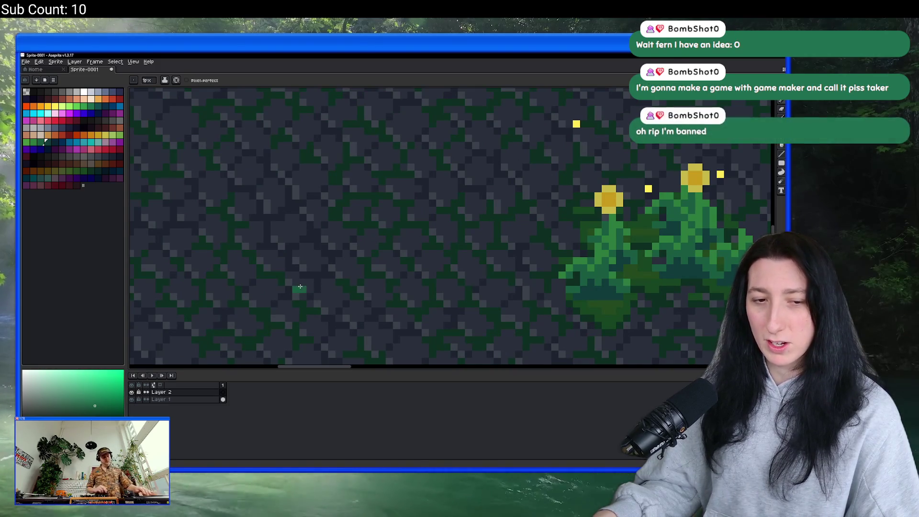
# Paint a green plant base strip shaded dark teal, with a green stalk rising from it.
pyautogui.moveTo(294, 289); pyautogui.dragTo(339, 295)
pyautogui.scroll(1, 342, 296)
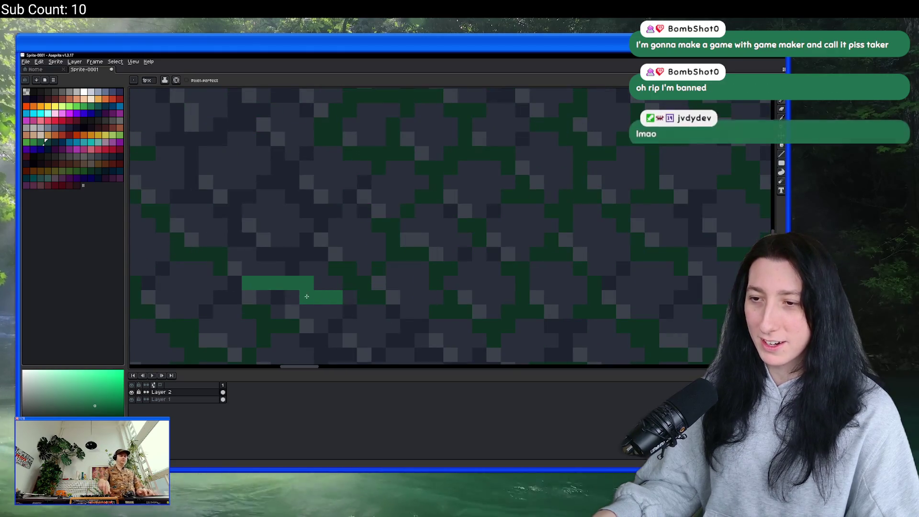
pyautogui.moveTo(240, 294)
pyautogui.mouseDown()
pyautogui.moveTo(292, 283)
pyautogui.moveTo(335, 296)
pyautogui.moveTo(287, 282)
pyautogui.moveTo(305, 280)
pyautogui.mouseUp()
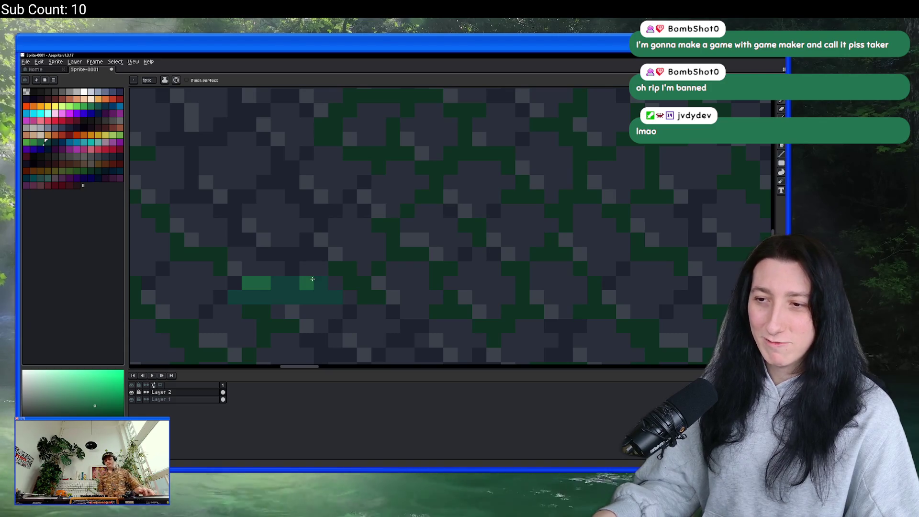
pyautogui.click(306, 276)
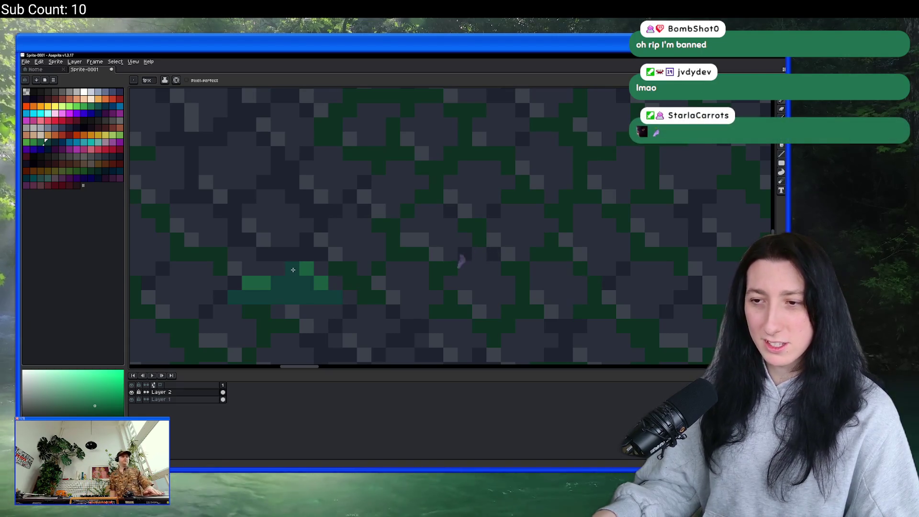
pyautogui.moveTo(287, 275); pyautogui.dragTo(289, 206)
pyautogui.scroll(-2, 273, 239)
pyautogui.scroll(1, 267, 234)
# Draw a taller green spike with a wider base, undoing its curved left branch.
pyautogui.moveTo(262, 242); pyautogui.dragTo(275, 173)
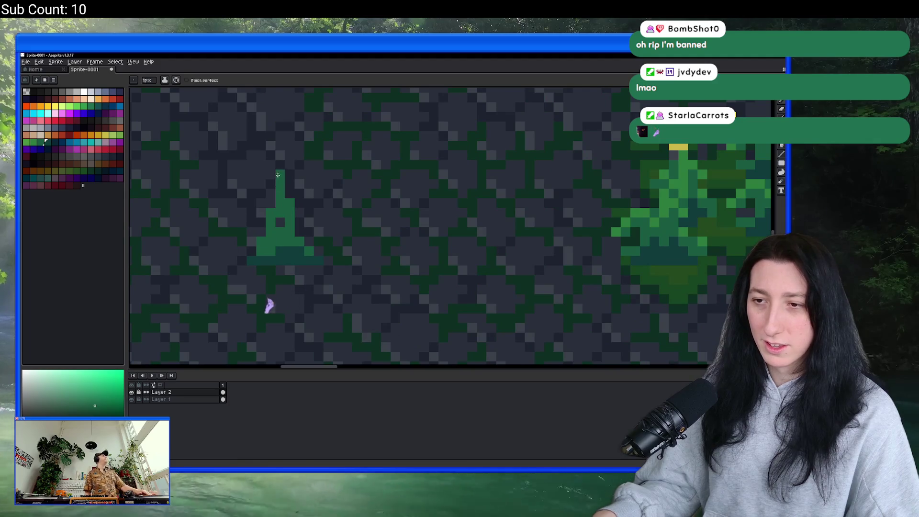
pyautogui.hotkey('ctrl', 'z')
pyautogui.moveTo(262, 242)
pyautogui.mouseDown()
pyautogui.moveTo(278, 174)
pyautogui.moveTo(273, 238)
pyautogui.moveTo(299, 231)
pyautogui.moveTo(289, 163)
pyautogui.moveTo(279, 176)
pyautogui.moveTo(268, 153)
pyautogui.moveTo(265, 165)
pyautogui.moveTo(244, 172)
pyautogui.moveTo(304, 170)
pyautogui.mouseUp()
pyautogui.scroll(-1, 283, 167)
pyautogui.scroll(1, 280, 163)
pyautogui.hotkey('ctrl', 'z')
pyautogui.scroll(-2, 296, 174)
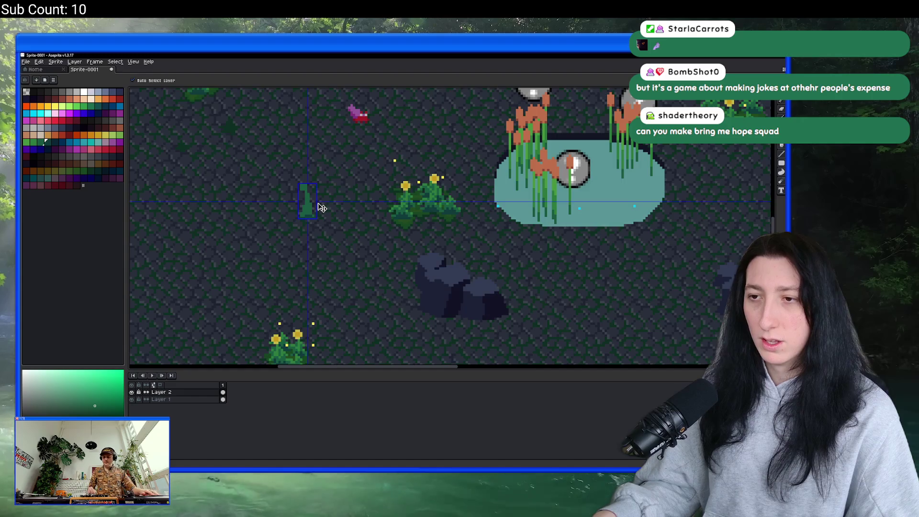
# Extend the green spike further upward.
pyautogui.scroll(2, 294, 179)
pyautogui.scroll(-1, 294, 179)
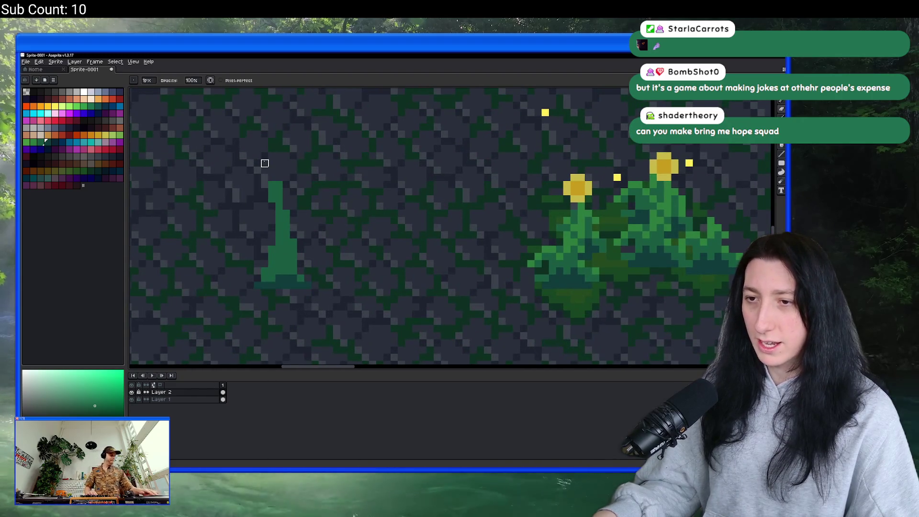
pyautogui.scroll(-1, 263, 162)
pyautogui.scroll(1, 270, 163)
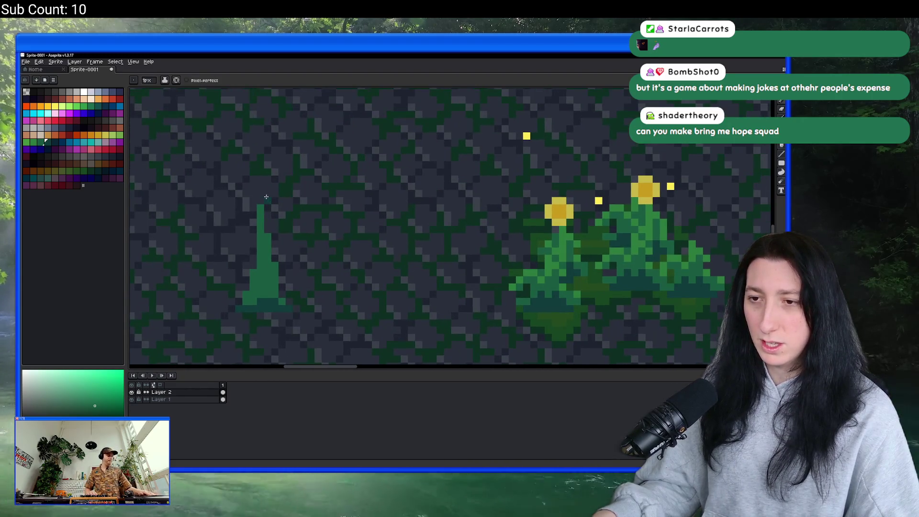
pyautogui.scroll(-2, 266, 241)
pyautogui.scroll(2, 266, 240)
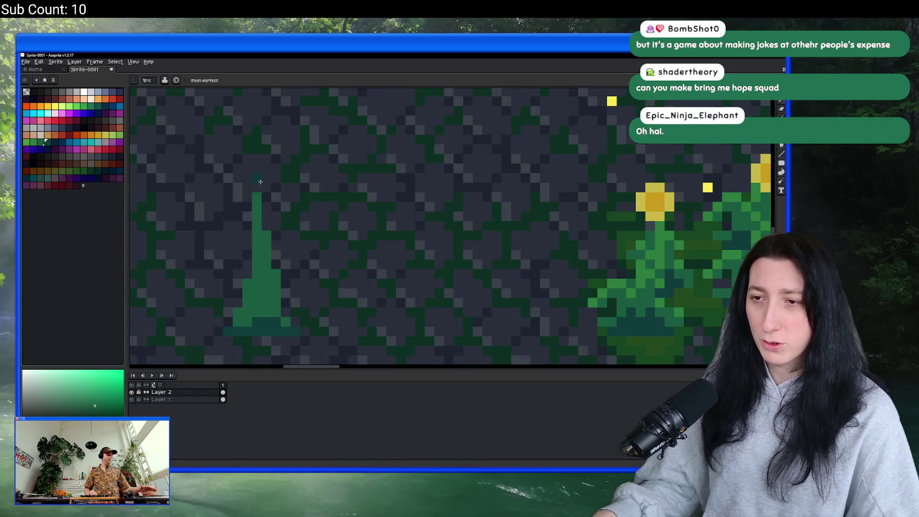
pyautogui.moveTo(265, 240); pyautogui.dragTo(265, 203)
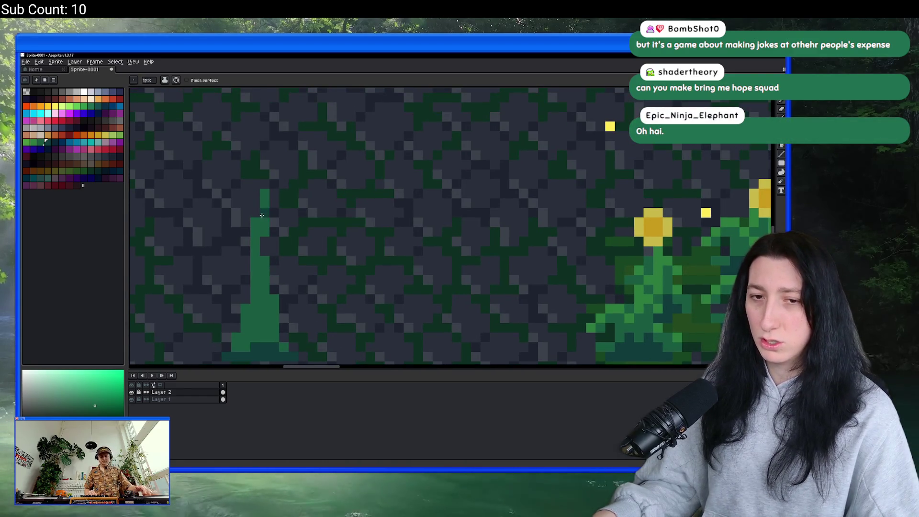
pyautogui.scroll(-3, 261, 216)
pyautogui.scroll(2, 261, 218)
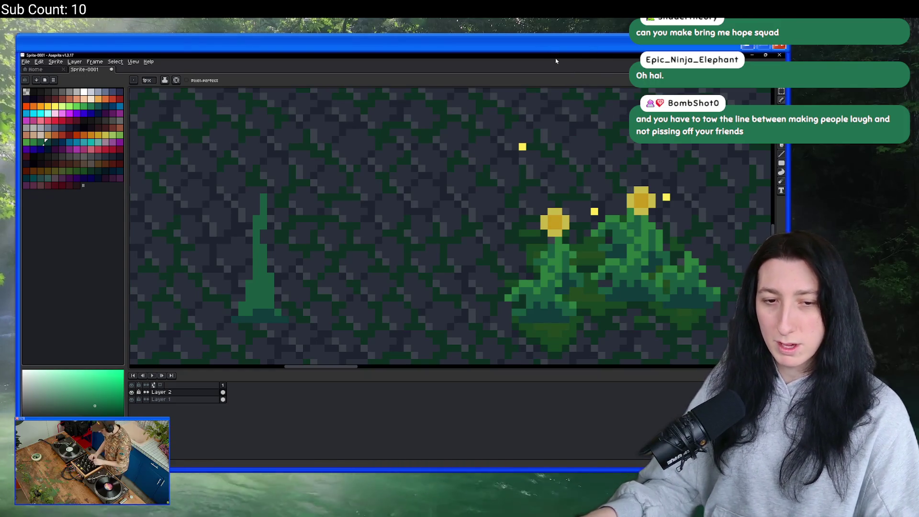
# Zoom in and add a dark teal base row plus green pixels along the plant's right edge.
pyautogui.moveTo(525, 156)
pyautogui.mouseDown()
pyautogui.moveTo(499, 161)
pyautogui.moveTo(476, 217)
pyautogui.mouseUp()
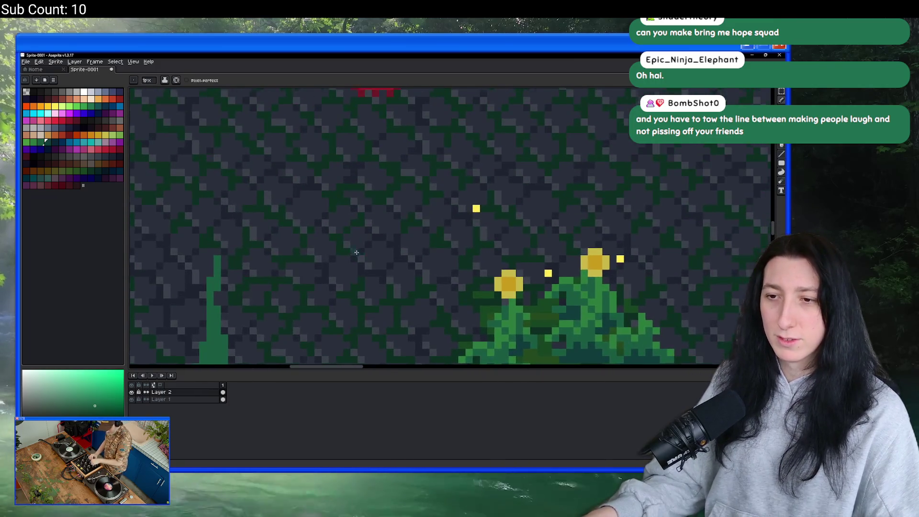
pyautogui.scroll(-1, 477, 217)
pyautogui.scroll(3, 284, 292)
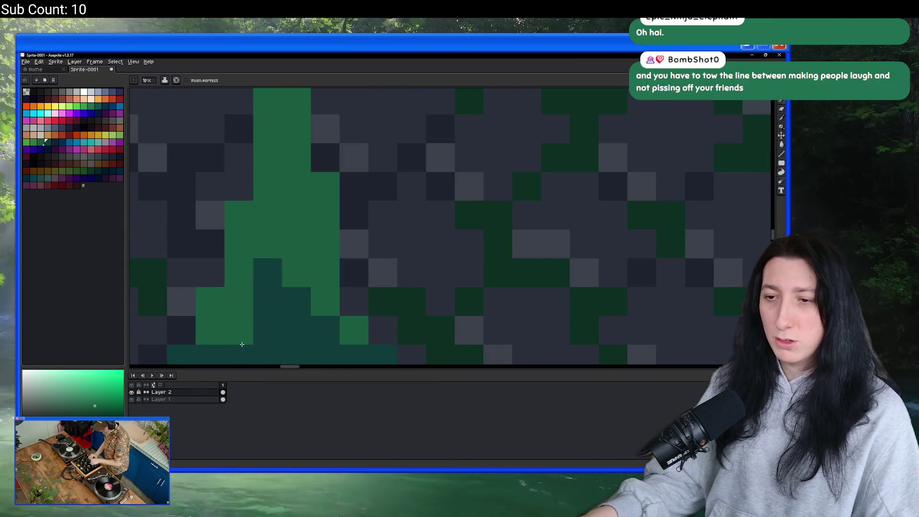
pyautogui.scroll(-5, 240, 331)
pyautogui.scroll(5, 254, 306)
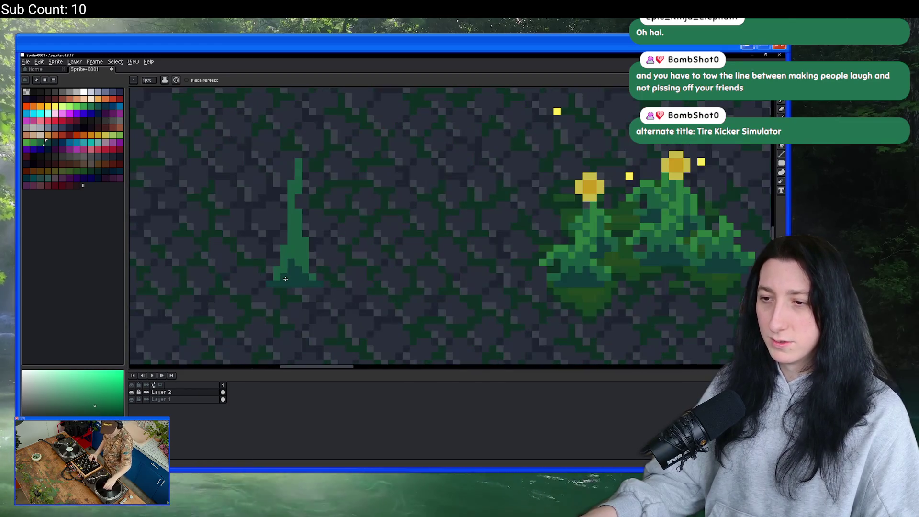
pyautogui.click(354, 276)
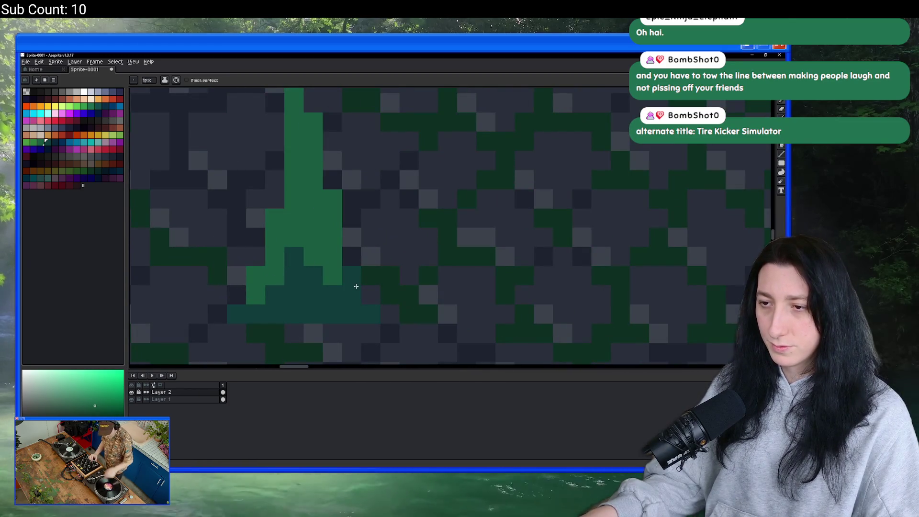
pyautogui.click(389, 312)
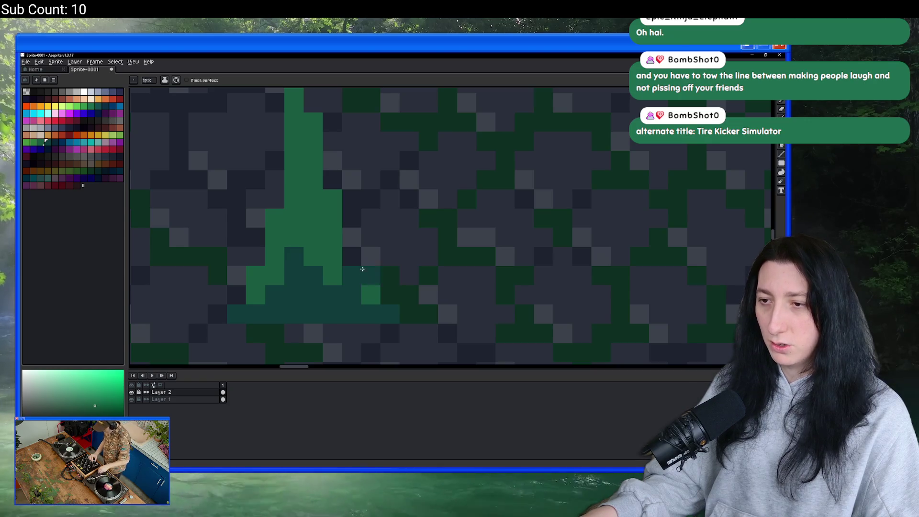
pyautogui.moveTo(363, 269)
pyautogui.mouseDown()
pyautogui.moveTo(354, 239)
pyautogui.moveTo(365, 251)
pyautogui.moveTo(334, 259)
pyautogui.moveTo(326, 220)
pyautogui.mouseUp()
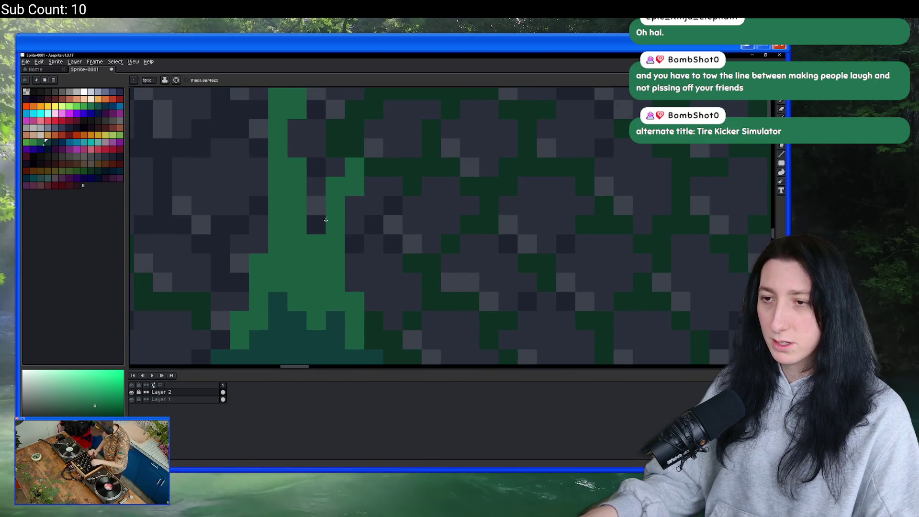
pyautogui.scroll(-3, 326, 220)
pyautogui.scroll(1, 326, 220)
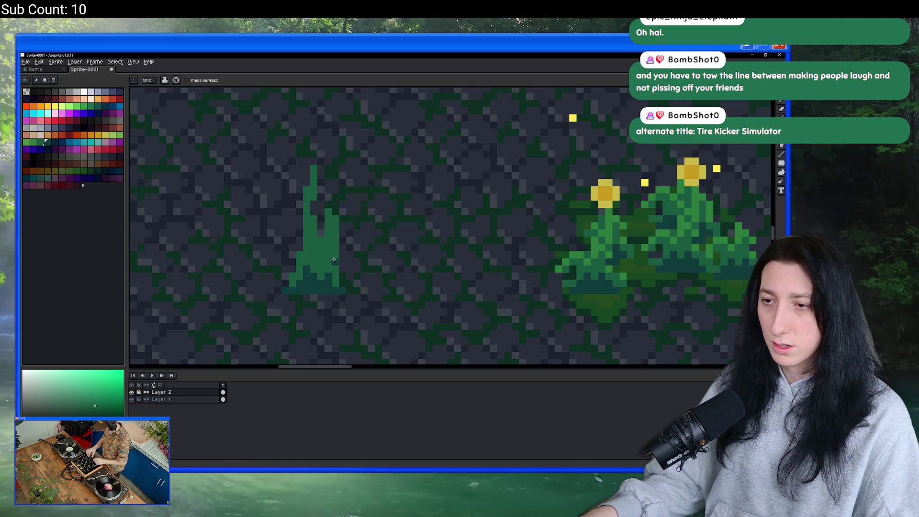
pyautogui.scroll(-4, 333, 259)
pyautogui.scroll(5, 337, 253)
pyautogui.scroll(-2, 347, 248)
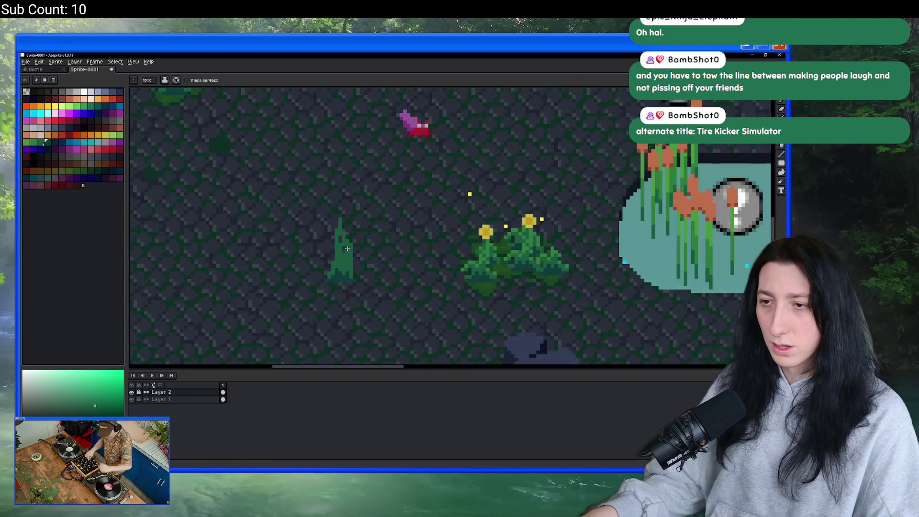
pyautogui.scroll(4, 347, 248)
# Shift the stem one pixel column right and erase the spike's upper right side.
pyautogui.press('e')
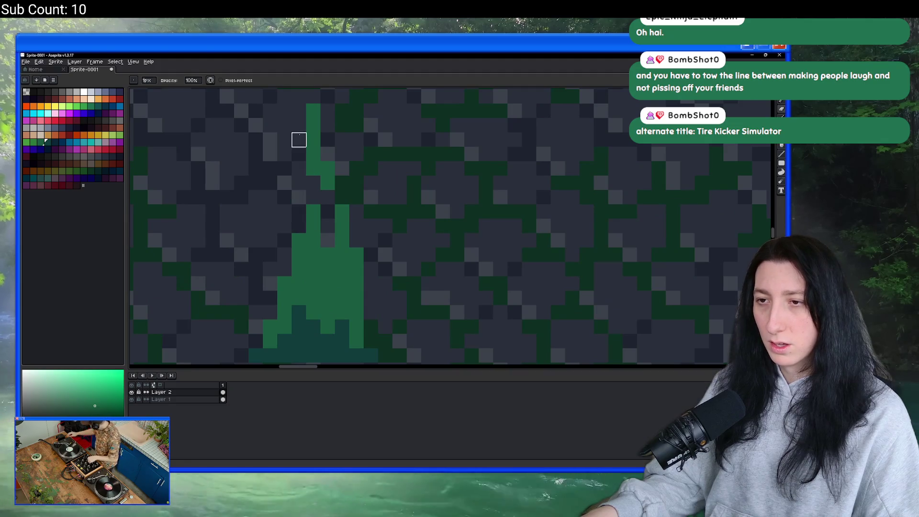
pyautogui.press('b')
pyautogui.moveTo(327, 154); pyautogui.dragTo(327, 239)
pyautogui.moveTo(313, 182); pyautogui.dragTo(313, 196)
pyautogui.press('e')
pyautogui.moveTo(313, 109); pyautogui.dragTo(313, 168)
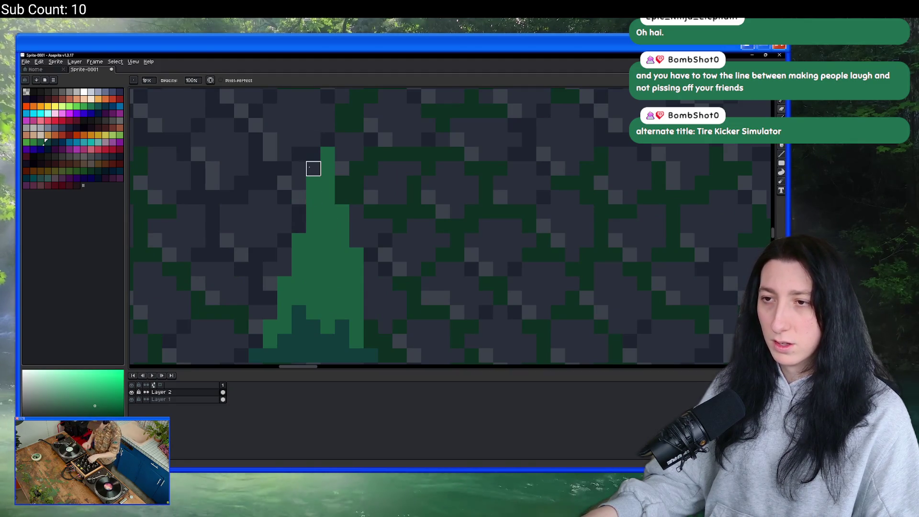
pyautogui.scroll(-4, 313, 168)
pyautogui.scroll(3, 312, 178)
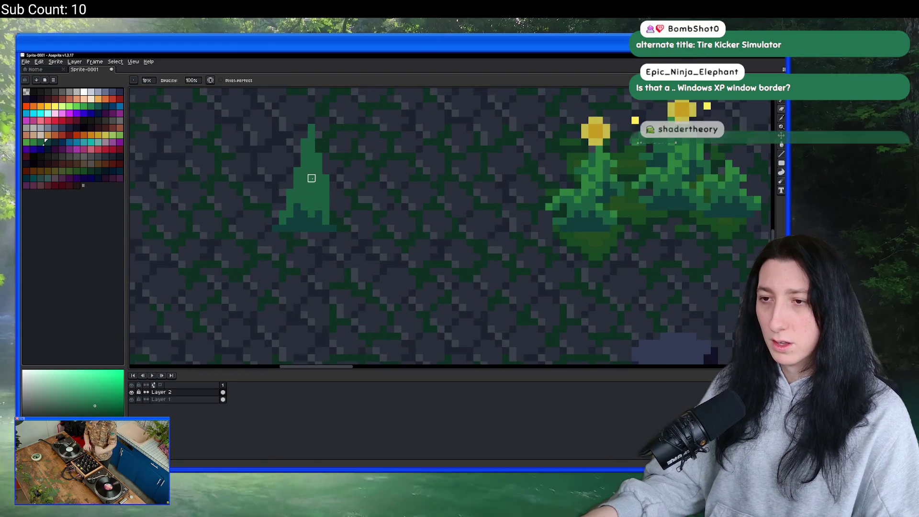
pyautogui.moveTo(332, 226); pyautogui.dragTo(312, 135)
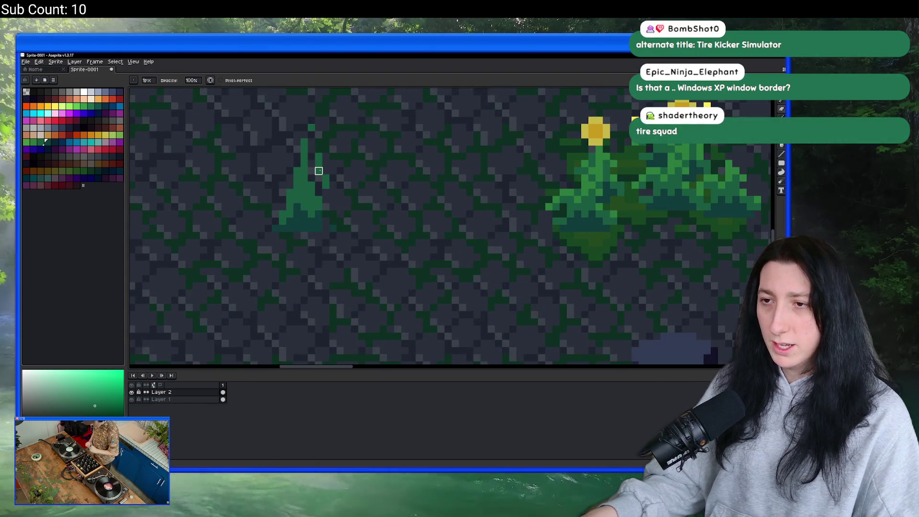
pyautogui.scroll(2, 317, 192)
# Repaint the spike's bottom right pixels and draw a green branch leftward from the spike.
pyautogui.press('b')
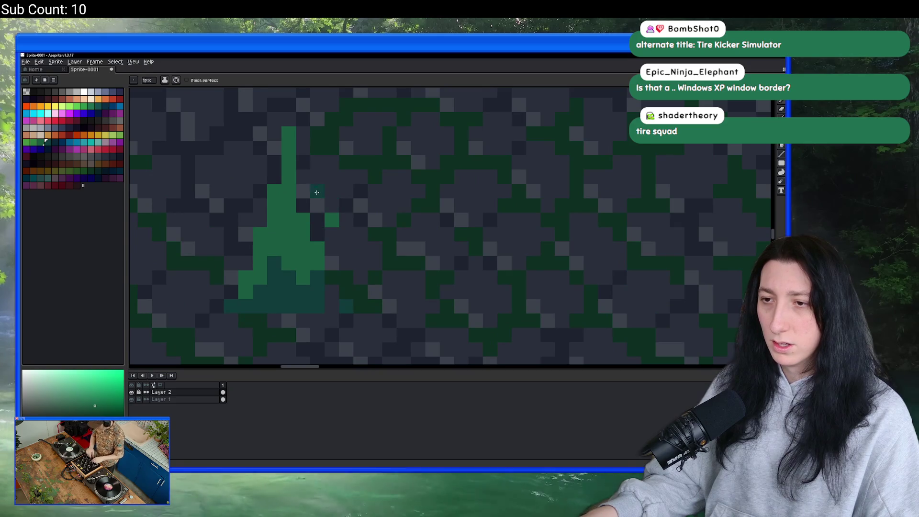
pyautogui.scroll(-4, 330, 218)
pyautogui.scroll(4, 320, 293)
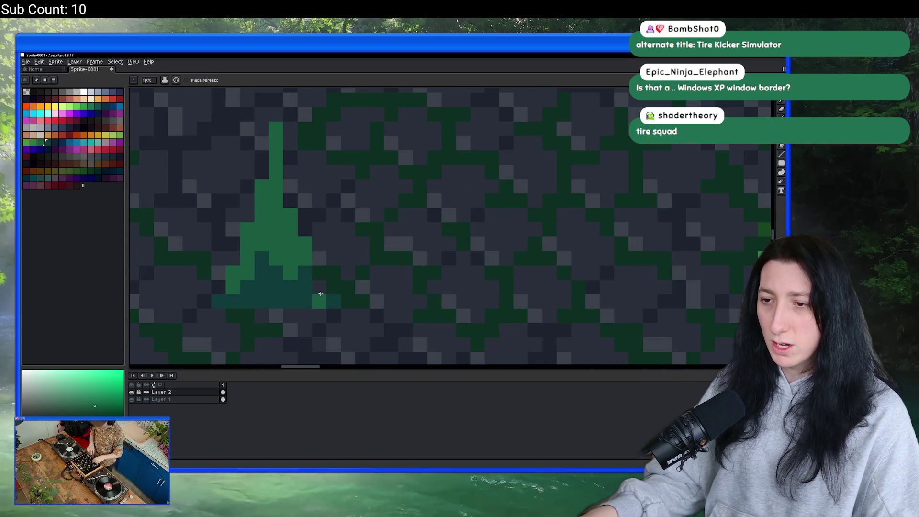
pyautogui.moveTo(320, 293); pyautogui.dragTo(337, 301)
pyautogui.scroll(-3, 378, 300)
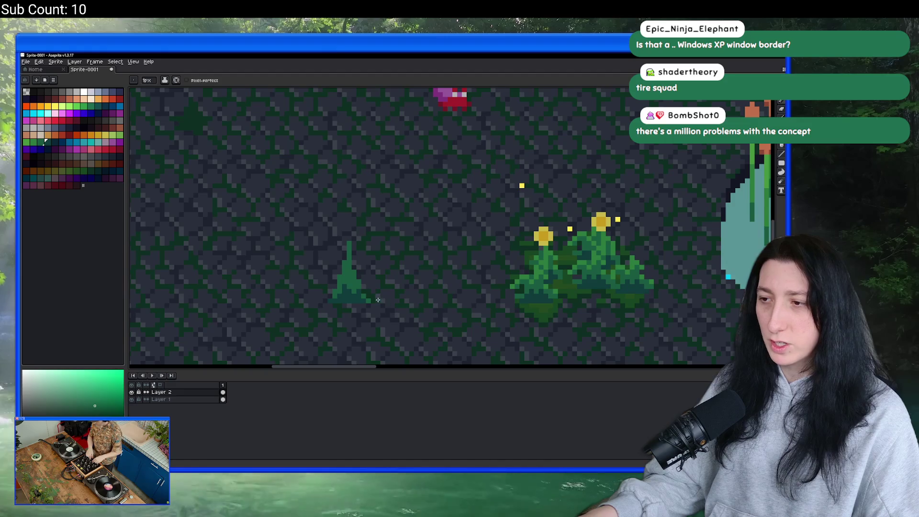
pyautogui.scroll(3, 377, 300)
pyautogui.press('b')
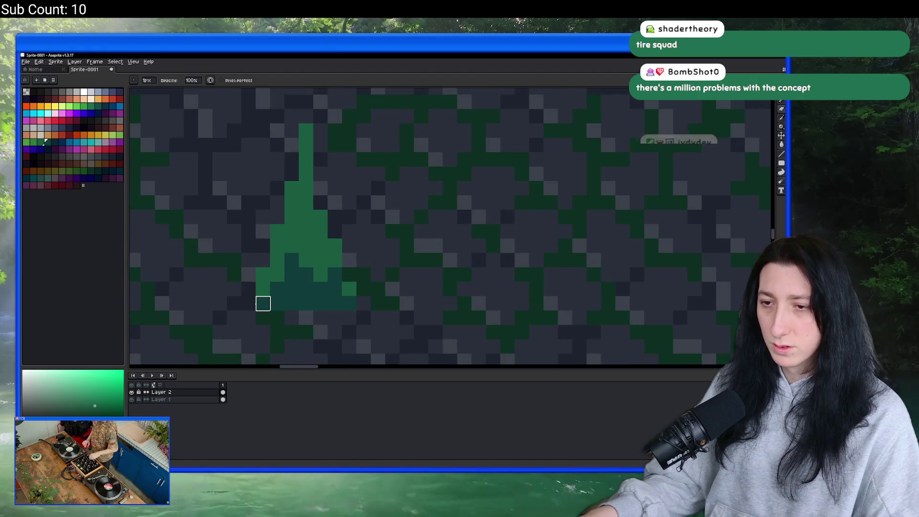
pyautogui.scroll(-2, 415, 309)
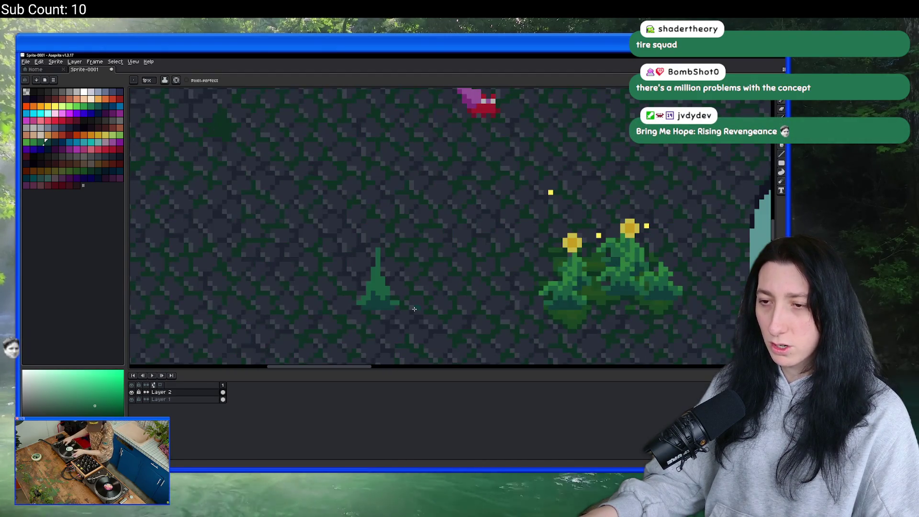
pyautogui.scroll(4, 418, 308)
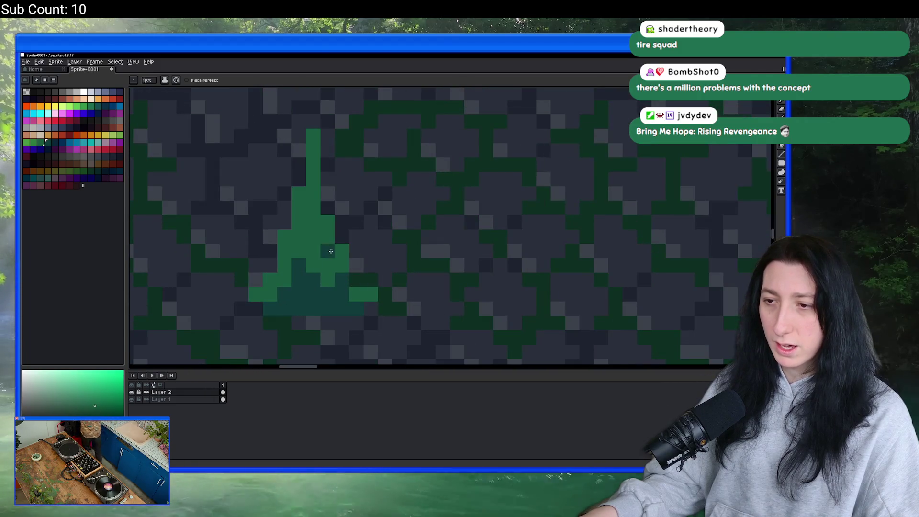
pyautogui.scroll(-4, 361, 302)
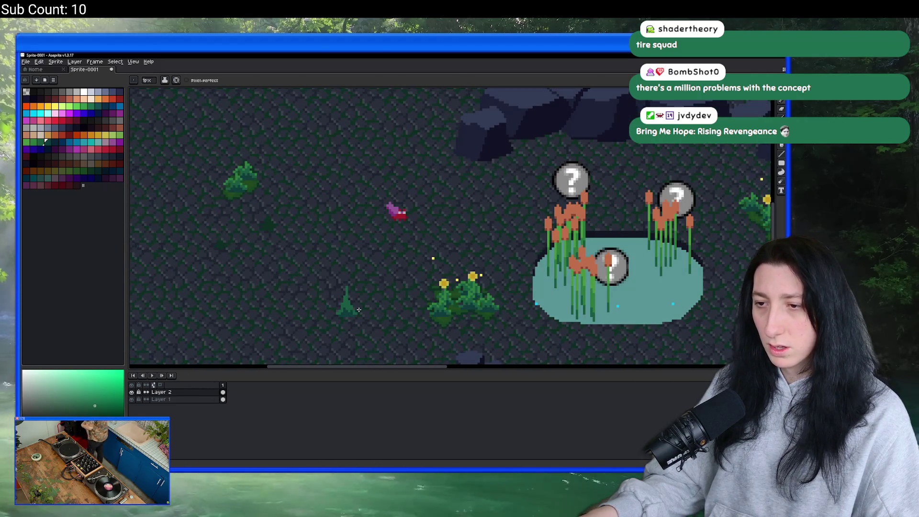
pyautogui.scroll(1, 321, 276)
pyautogui.scroll(-2, 317, 242)
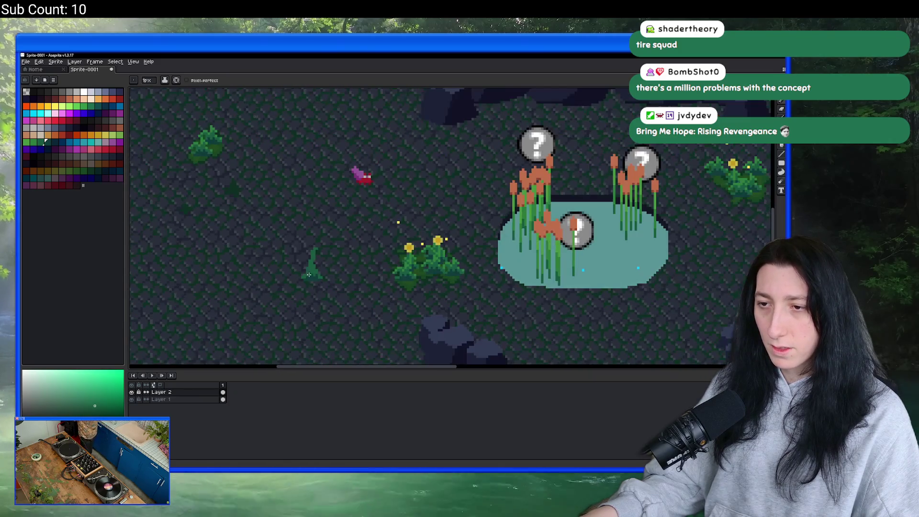
pyautogui.scroll(3, 310, 286)
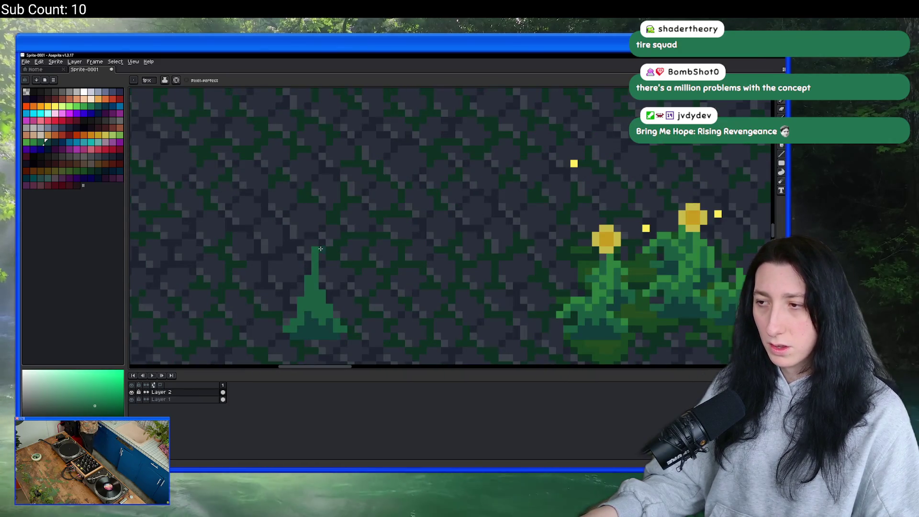
pyautogui.moveTo(312, 286)
pyautogui.mouseDown()
pyautogui.moveTo(283, 278)
pyautogui.moveTo(279, 293)
pyautogui.moveTo(334, 289)
pyautogui.moveTo(354, 303)
pyautogui.mouseUp()
# With the Pencil, draw thin branch stems up-left and up-right from the fern's body.
pyautogui.scroll(-3, 335, 287)
pyautogui.scroll(4, 321, 273)
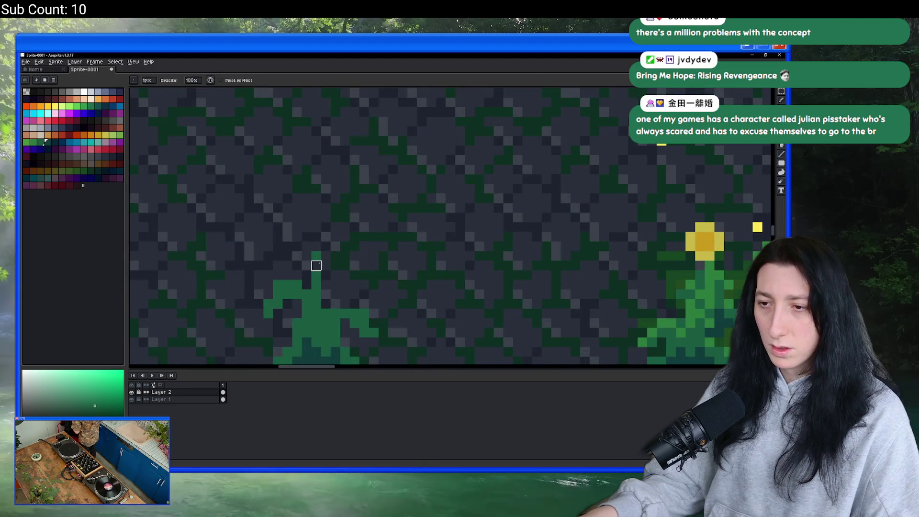
pyautogui.scroll(-3, 314, 234)
pyautogui.scroll(3, 311, 203)
pyautogui.press('e')
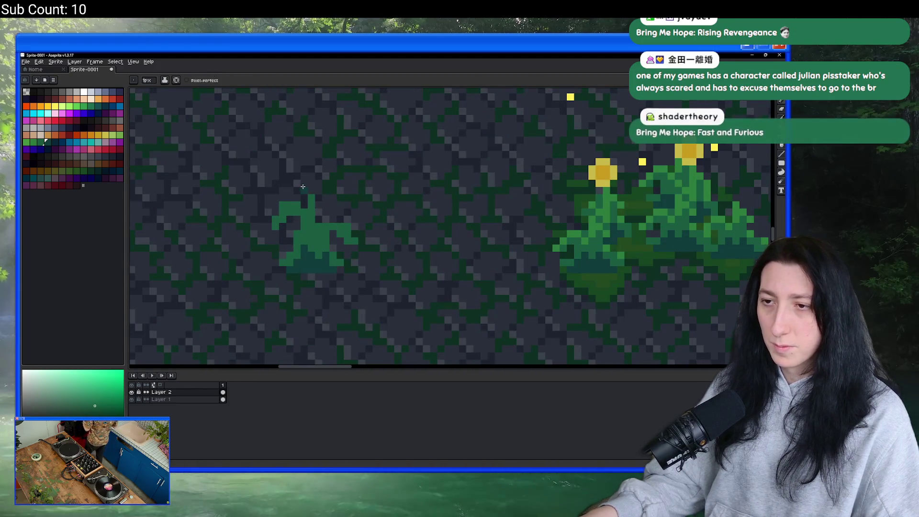
pyautogui.moveTo(302, 186); pyautogui.dragTo(294, 175)
pyautogui.moveTo(316, 224); pyautogui.dragTo(336, 190)
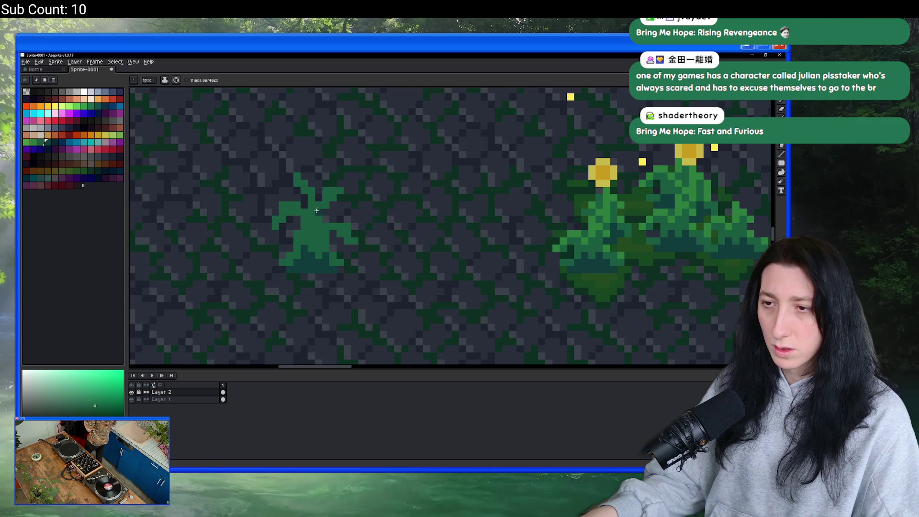
pyautogui.scroll(-3, 316, 211)
pyautogui.scroll(4, 335, 208)
pyautogui.scroll(-2, 399, 205)
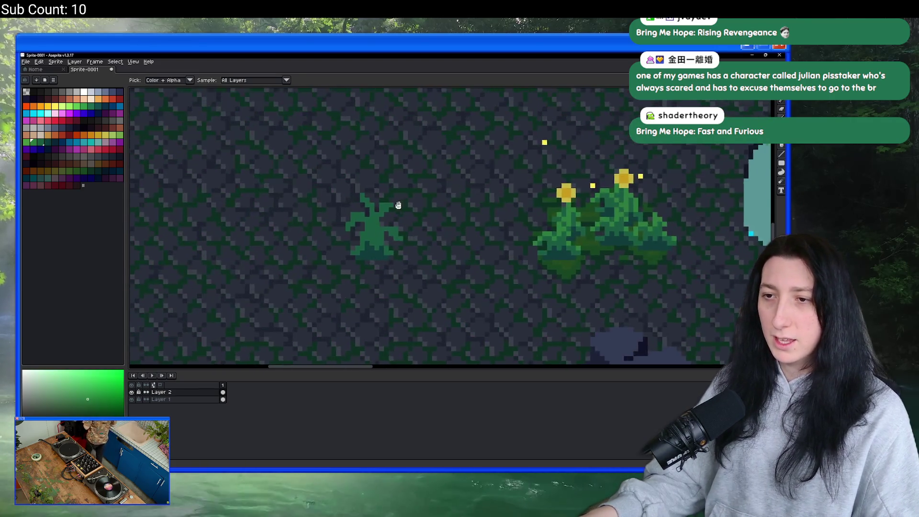
pyautogui.scroll(4, 398, 204)
# Eyedrop a brighter green and extend the fern's branches diagonally with bright green pixels.
pyautogui.click(327, 233)
pyautogui.click(327, 261)
pyautogui.click(298, 290)
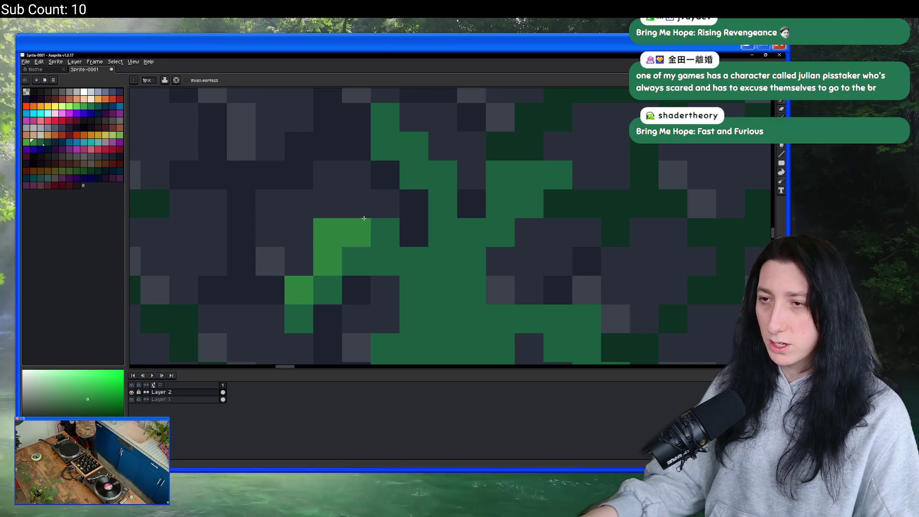
pyautogui.hscroll(1, 364, 218)
pyautogui.click(362, 131)
pyautogui.hscroll(3, 335, 144)
pyautogui.click(328, 196)
pyautogui.click(297, 164)
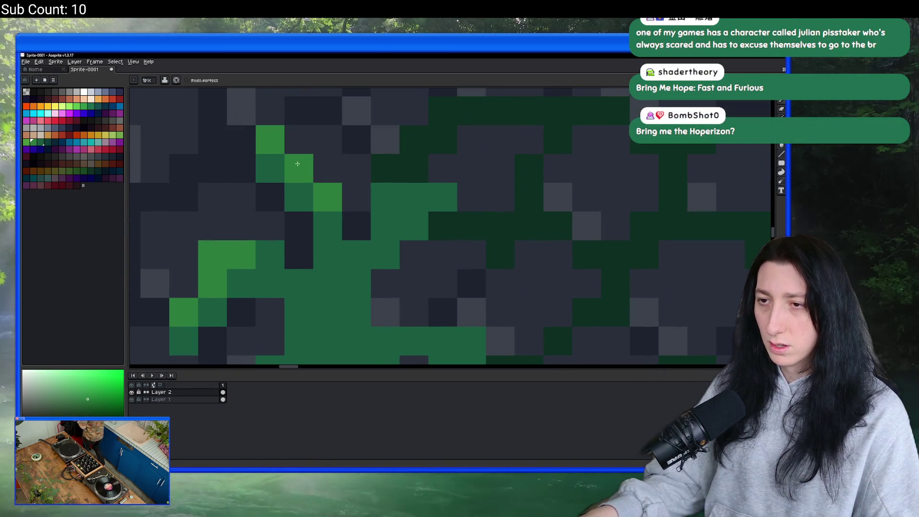
pyautogui.click(414, 197)
pyautogui.click(385, 197)
pyautogui.click(356, 254)
pyautogui.click(384, 225)
pyautogui.scroll(-4, 401, 244)
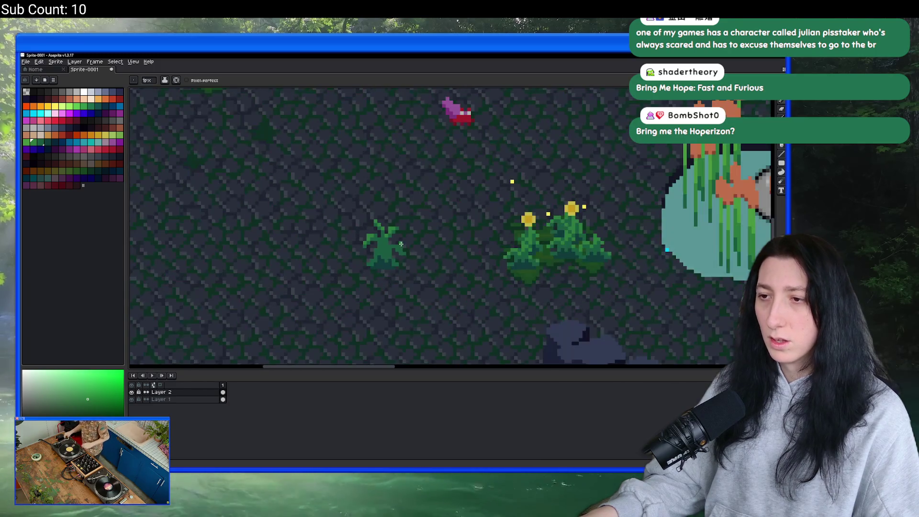
pyautogui.scroll(4, 338, 176)
pyautogui.click(353, 179)
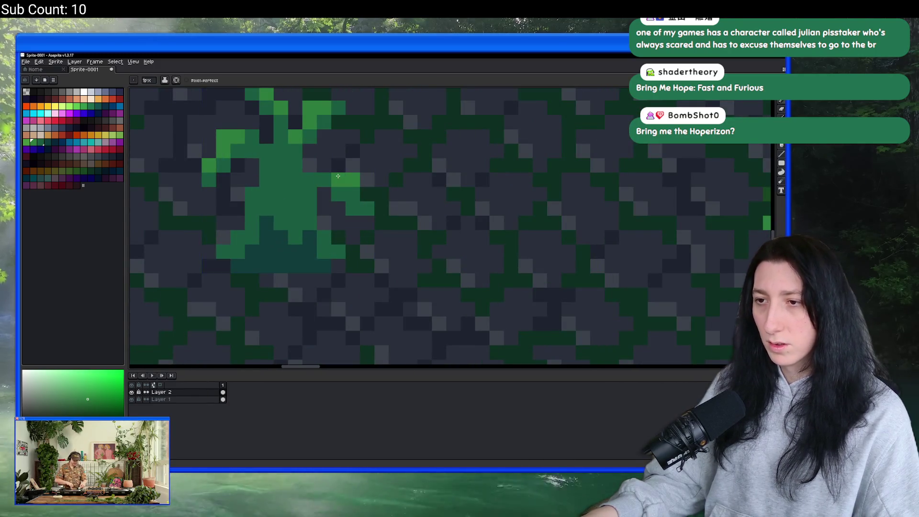
pyautogui.scroll(-3, 285, 202)
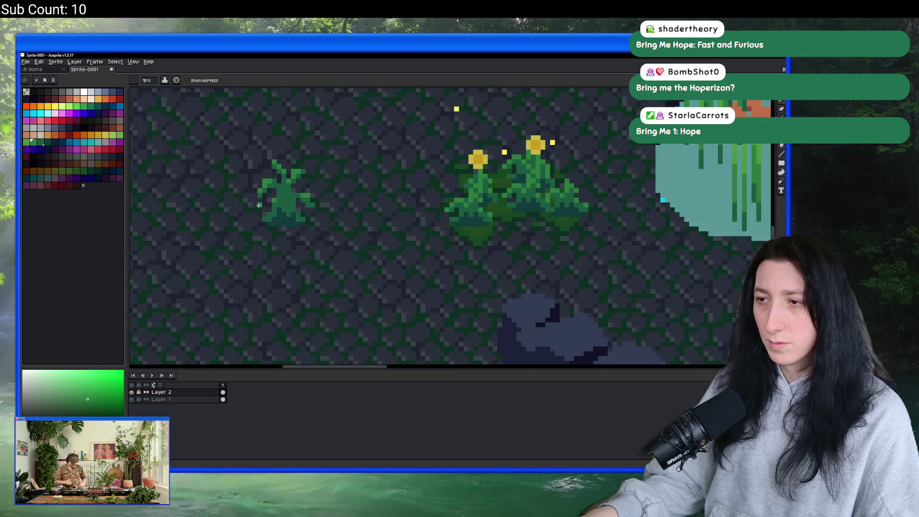
pyautogui.scroll(3, 250, 205)
pyautogui.click(257, 231)
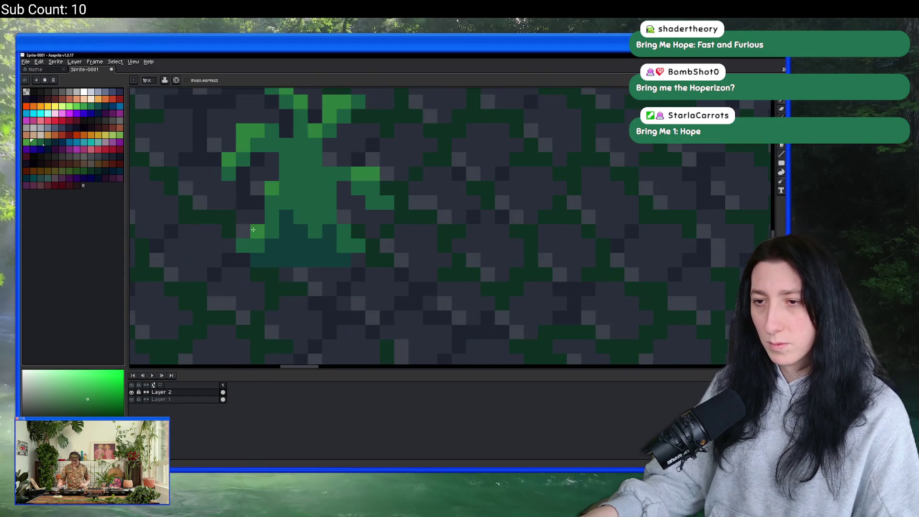
pyautogui.click(286, 204)
pyautogui.scroll(-3, 289, 205)
pyautogui.scroll(3, 334, 212)
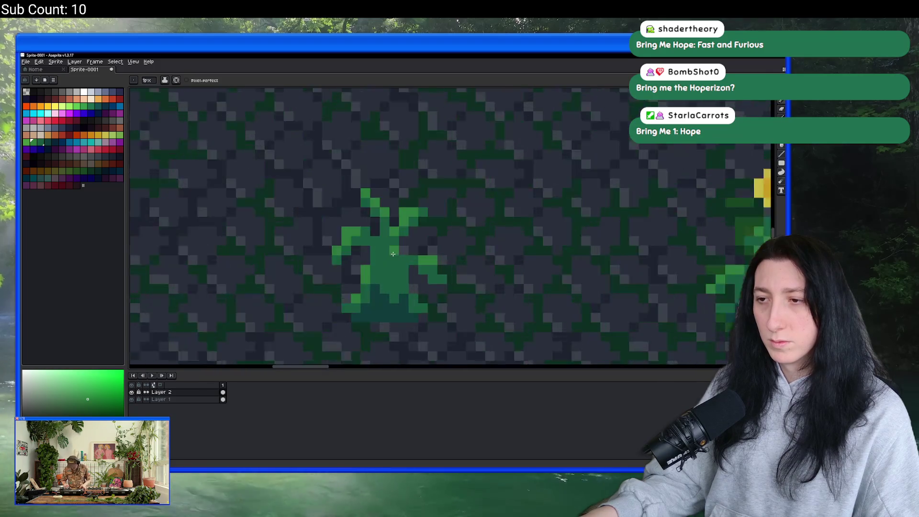
pyautogui.scroll(-4, 303, 225)
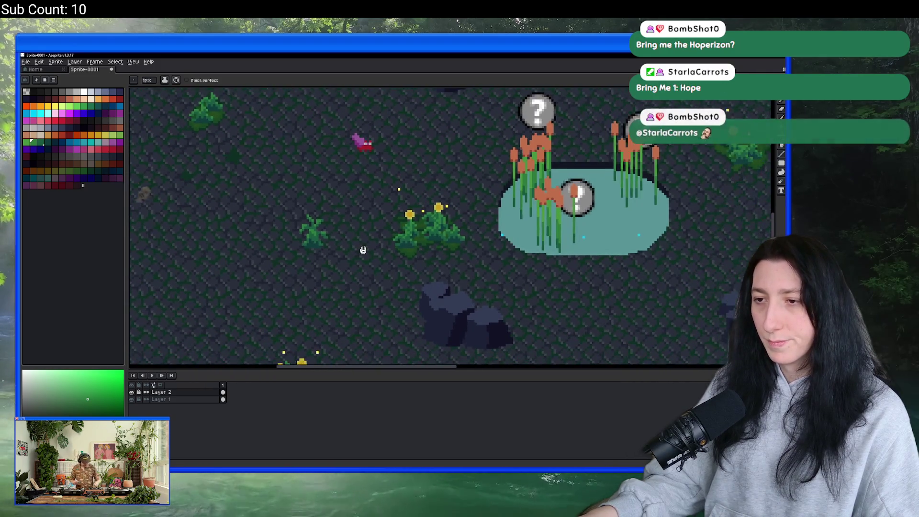
# Shade the fern's trunk with a teal column and a green column eyedropped from the plant.
pyautogui.press('v')
pyautogui.press('b')
pyautogui.scroll(4, 303, 231)
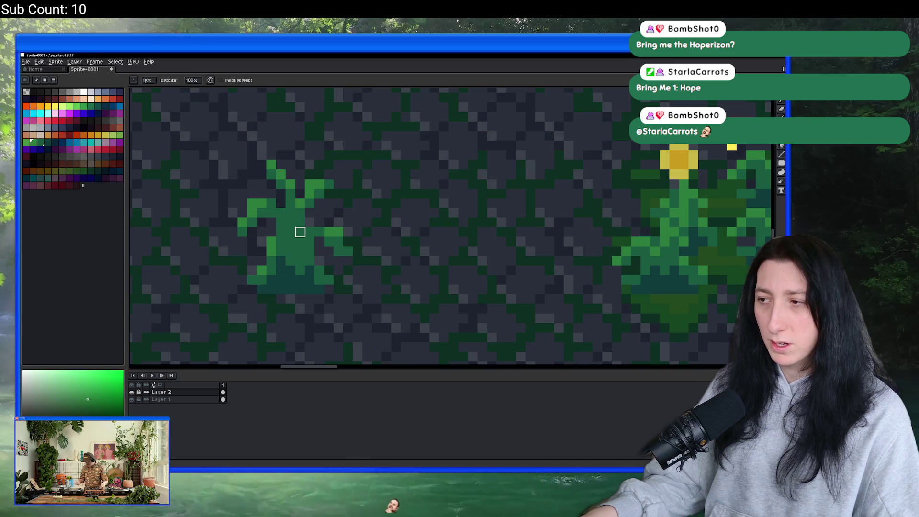
pyautogui.scroll(2, 300, 232)
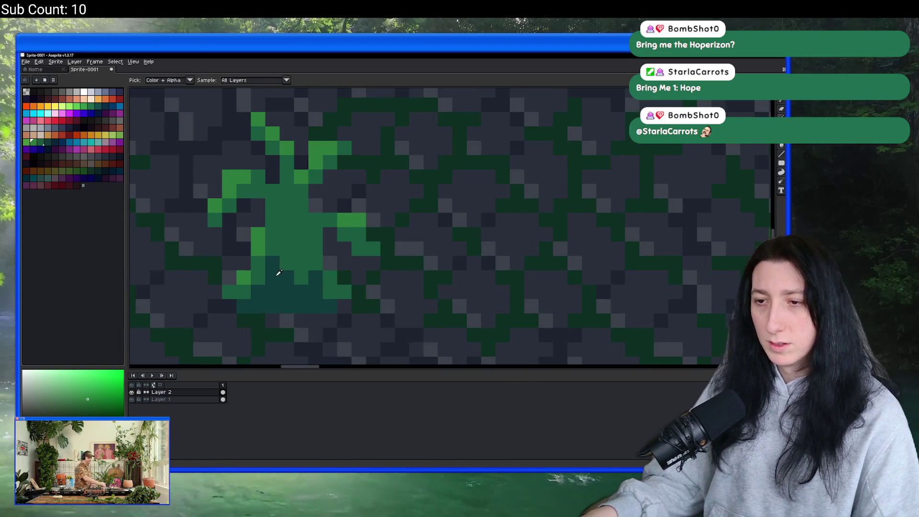
pyautogui.keyDown('alt'); pyautogui.click(279, 273); pyautogui.keyUp('alt')
pyautogui.moveTo(316, 245); pyautogui.dragTo(316, 268)
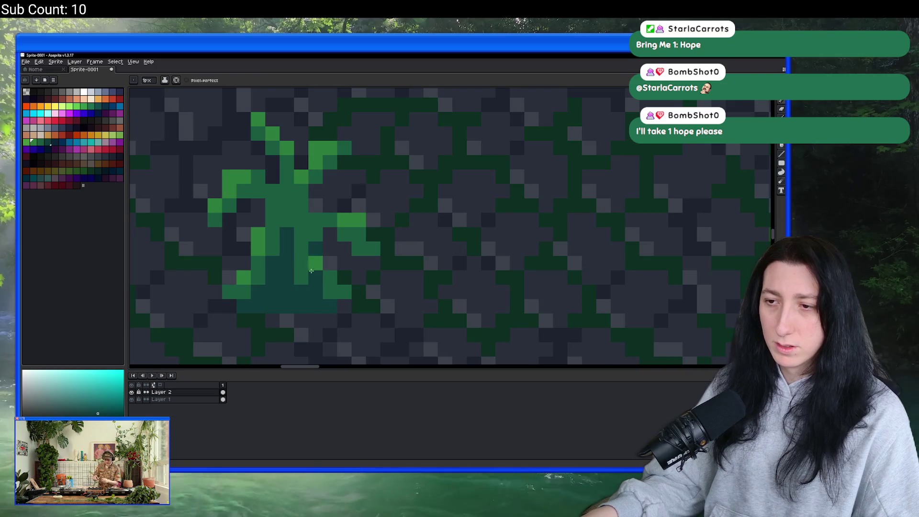
pyautogui.scroll(1, 317, 275)
pyautogui.keyDown('alt'); pyautogui.click(332, 279); pyautogui.keyUp('alt')
pyautogui.moveTo(331, 224); pyautogui.dragTo(323, 264)
# Marquee-select the fern and make the selection movable.
pyautogui.scroll(-3, 323, 263)
pyautogui.scroll(1, 307, 247)
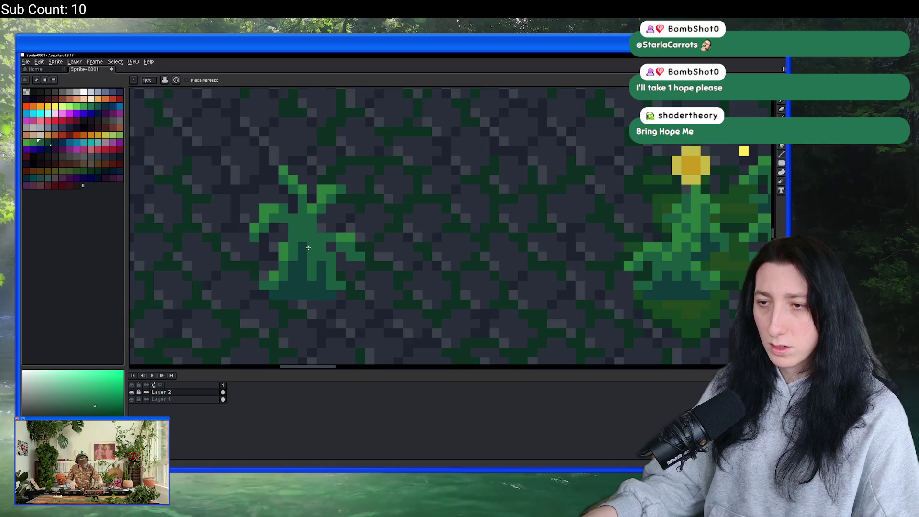
pyautogui.scroll(-3, 308, 248)
pyautogui.scroll(-1, 335, 258)
pyautogui.moveTo(352, 286)
pyautogui.mouseDown()
pyautogui.moveTo(313, 269)
pyautogui.moveTo(267, 222)
pyautogui.moveTo(363, 237)
pyautogui.moveTo(308, 236)
pyautogui.moveTo(244, 193)
pyautogui.moveTo(192, 134)
pyautogui.moveTo(397, 216)
pyautogui.moveTo(454, 173)
pyautogui.moveTo(324, 194)
pyautogui.mouseUp()
pyautogui.press('m')
pyautogui.scroll(3, 379, 238)
# Commit the fern at its spot left of the yellow-flowered bushes, then minimize Aseprite.
pyautogui.scroll(-3, 417, 174)
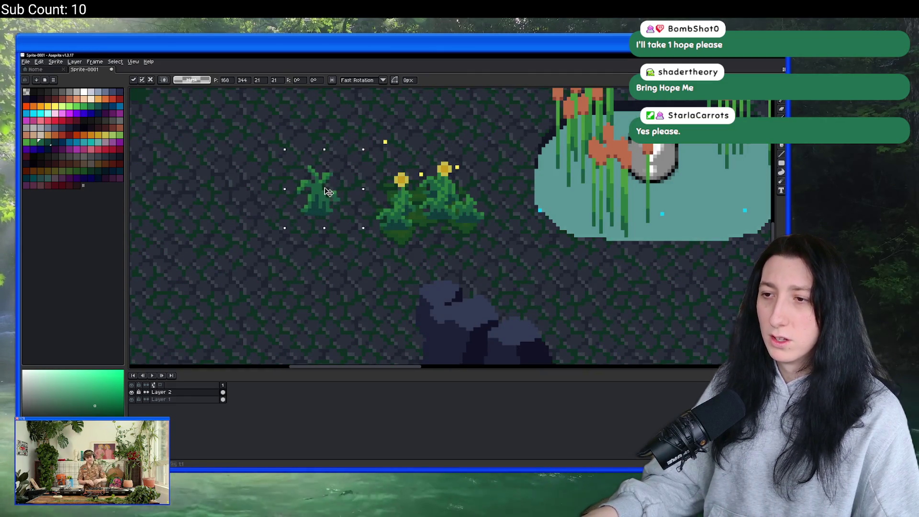
pyautogui.scroll(2, 323, 194)
pyautogui.scroll(2, 312, 176)
pyautogui.press('Return')
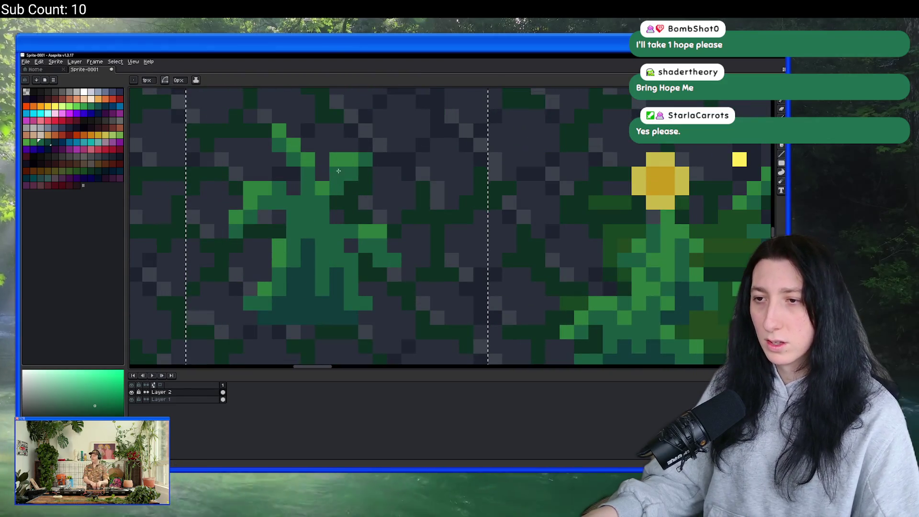
pyautogui.press('i')
pyautogui.scroll(-3, 343, 161)
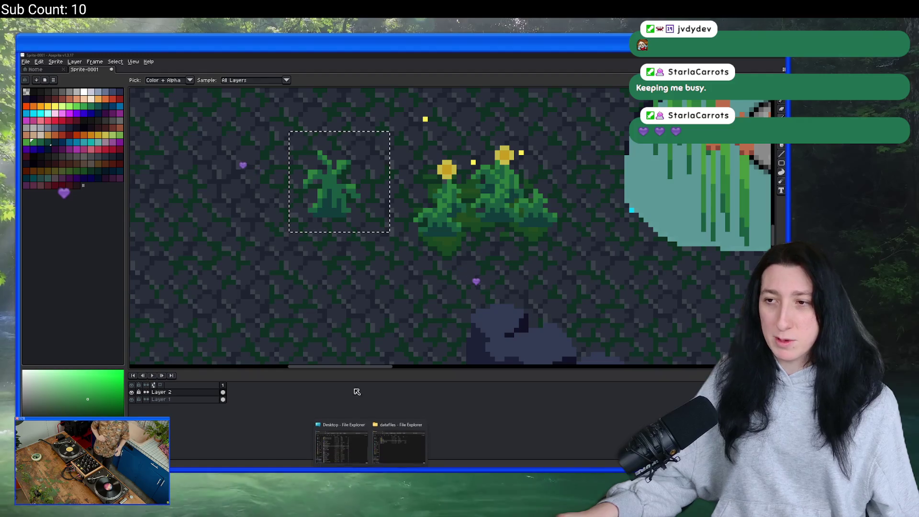
pyautogui.click(352, 443)
# Open the BringMeHope project folder from the Desktop and peek into Game Art.
pyautogui.click(352, 444)
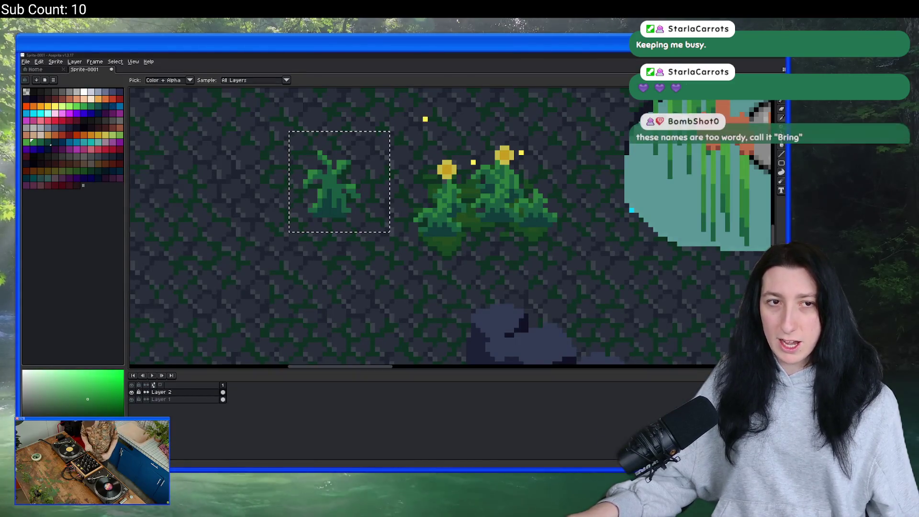
pyautogui.scroll(-1, 306, 260)
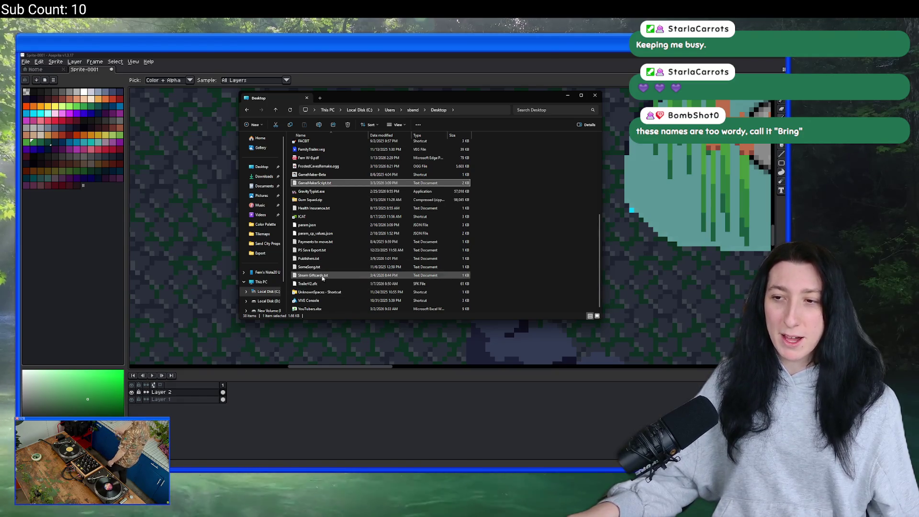
pyautogui.scroll(3, 335, 196)
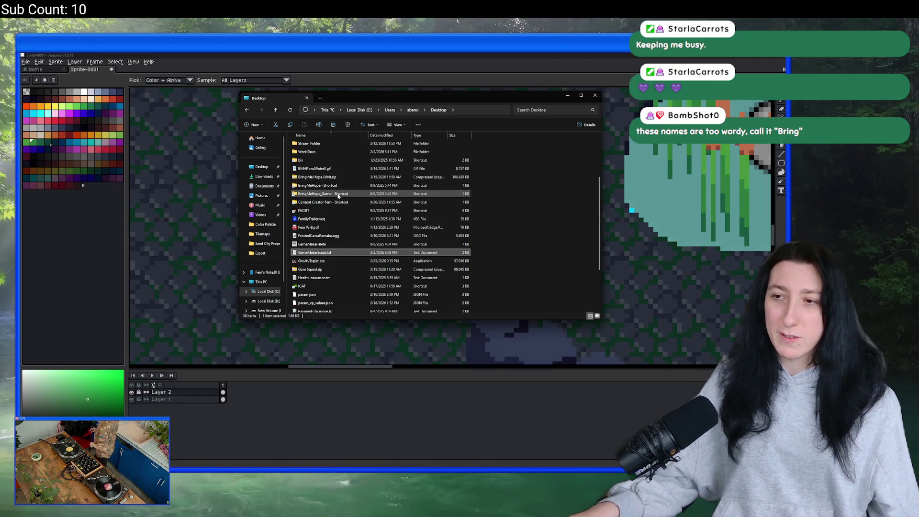
pyautogui.scroll(1, 336, 184)
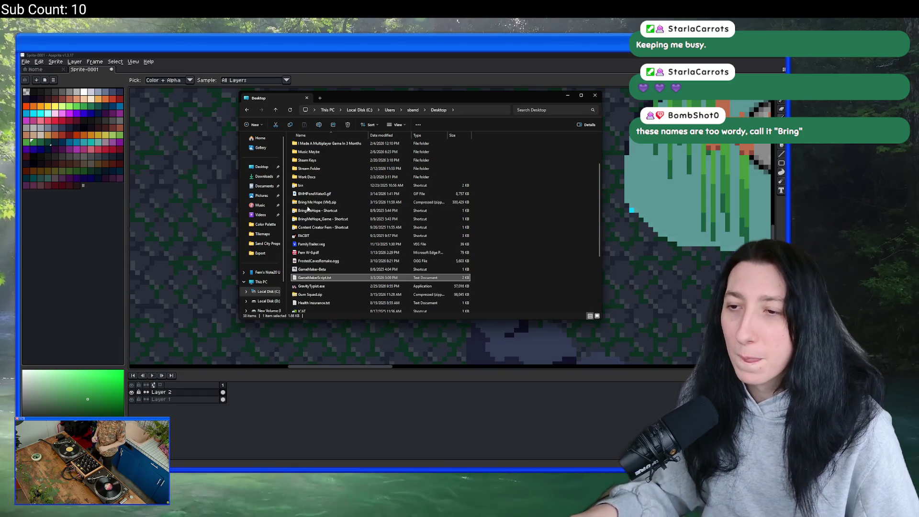
pyautogui.doubleClick(309, 211)
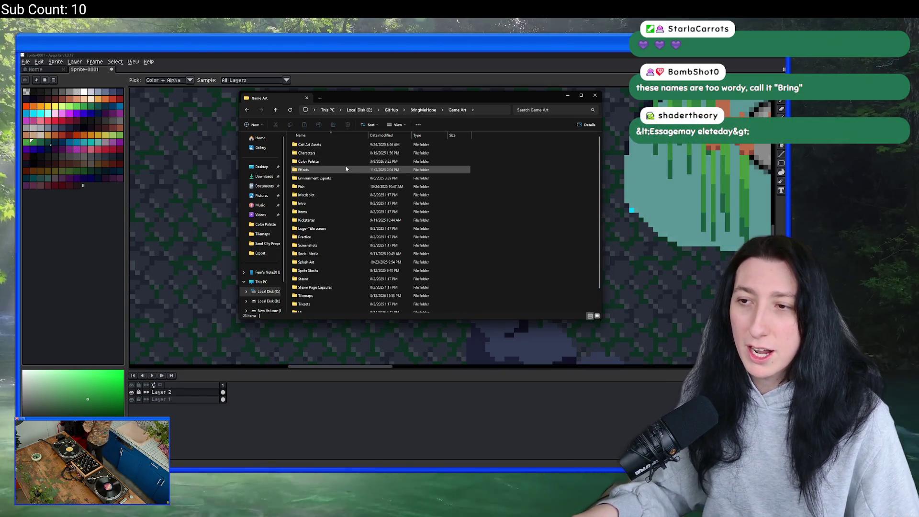
pyautogui.doubleClick(345, 169)
pyautogui.hotkey('alt', 'Left')
# Preview SwordPickup.gif in the Art folder, then return to BringMeHope.
pyautogui.doubleClick(333, 151)
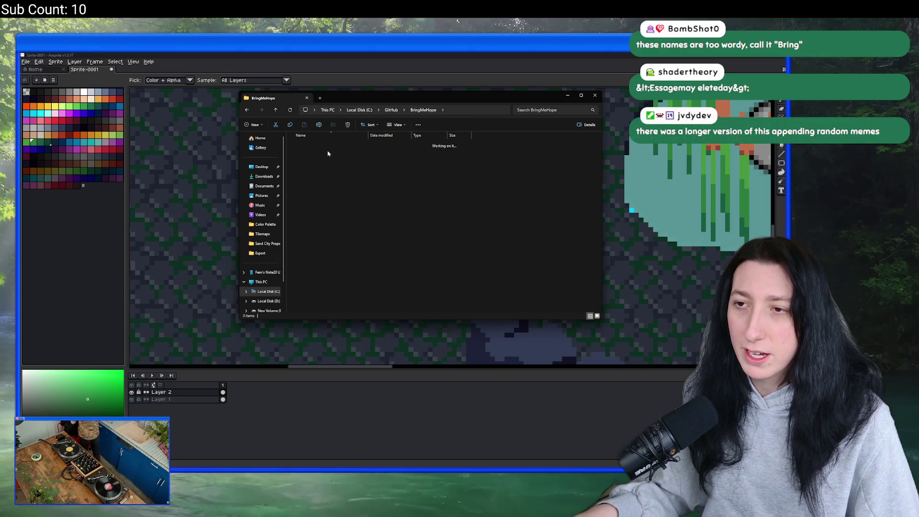
pyautogui.scroll(-5, 456, 200)
pyautogui.scroll(-4, 456, 200)
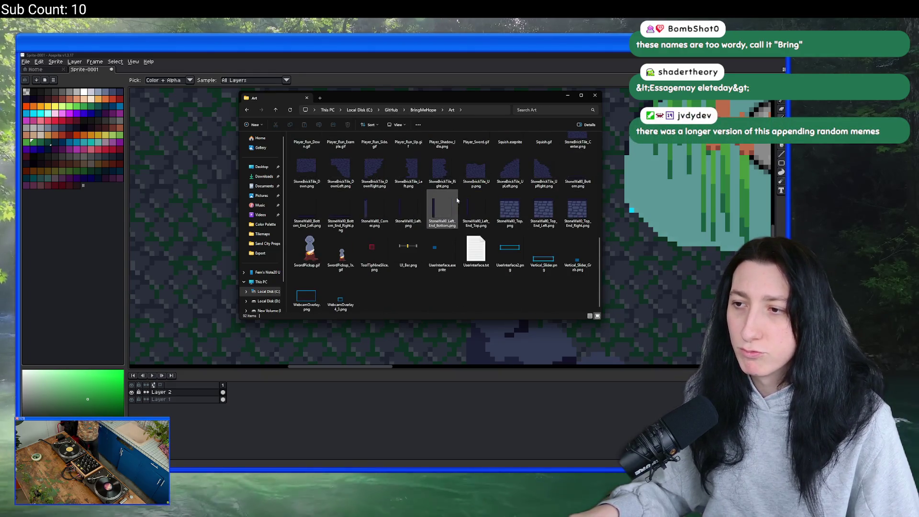
pyautogui.doubleClick(308, 246)
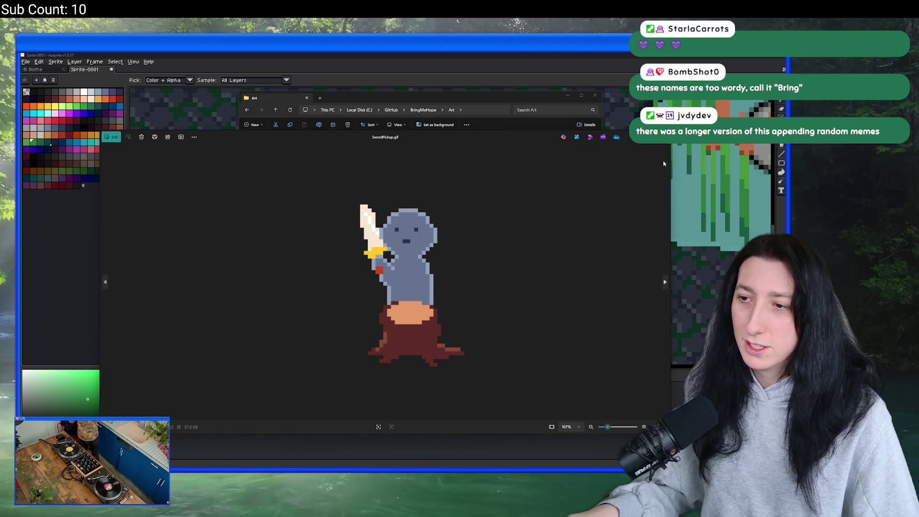
pyautogui.click(662, 142)
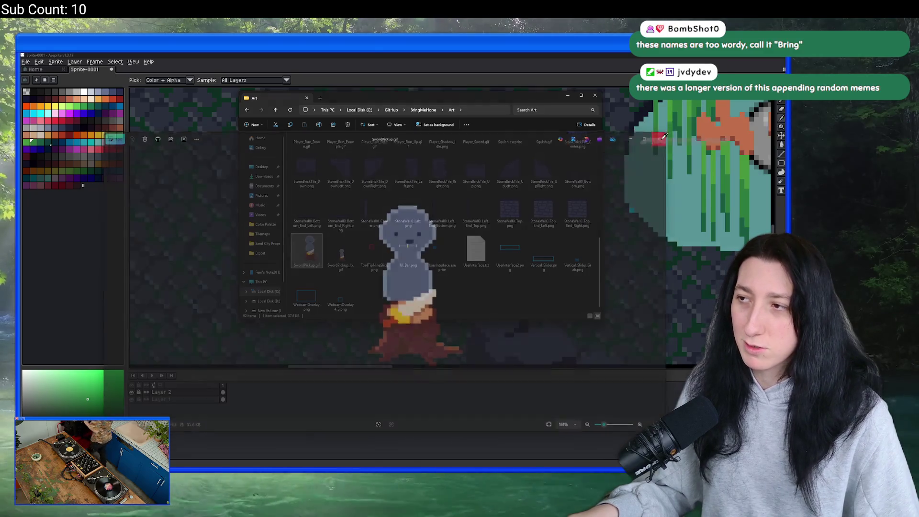
pyautogui.click(423, 110)
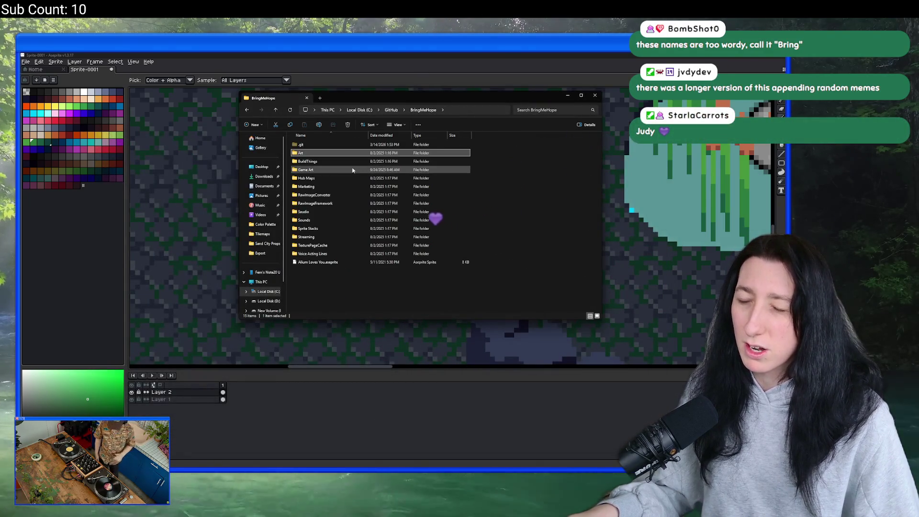
pyautogui.click(478, 110)
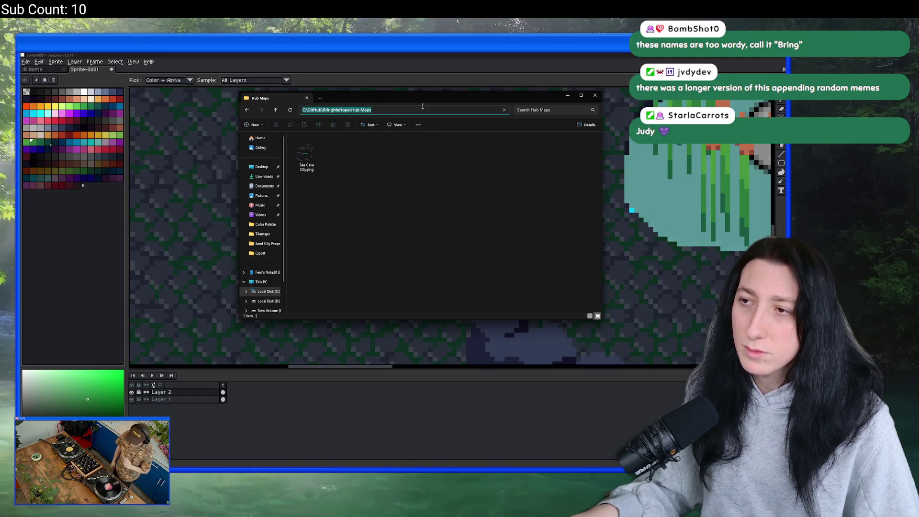
pyautogui.click(598, 182)
pyautogui.click(423, 110)
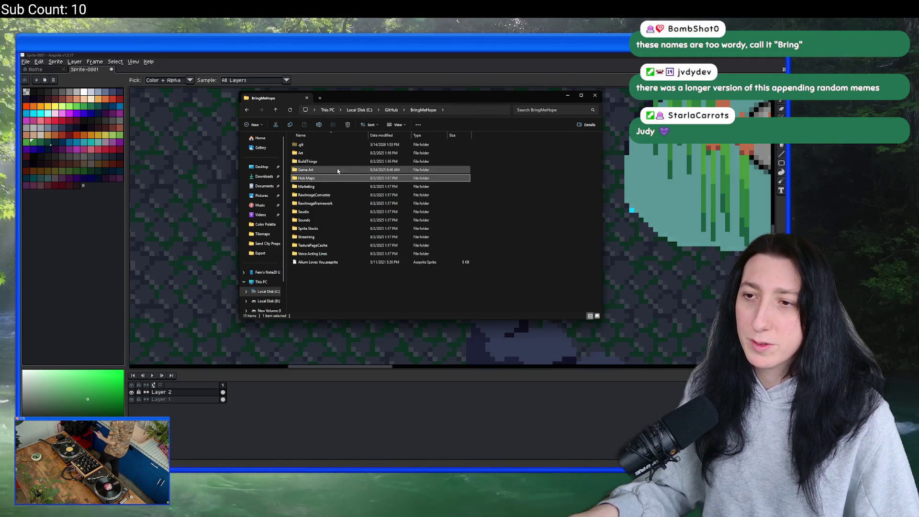
# Browse Game Art's Characters > Player folders: Movement Animations, Idle and Misc.
pyautogui.doubleClick(337, 168)
pyautogui.click(334, 153)
pyautogui.doubleClick(334, 153)
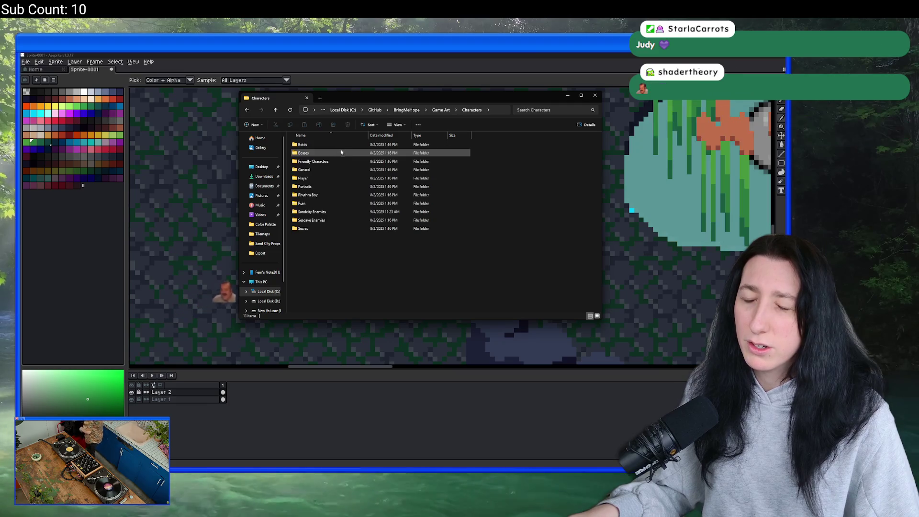
pyautogui.doubleClick(323, 180)
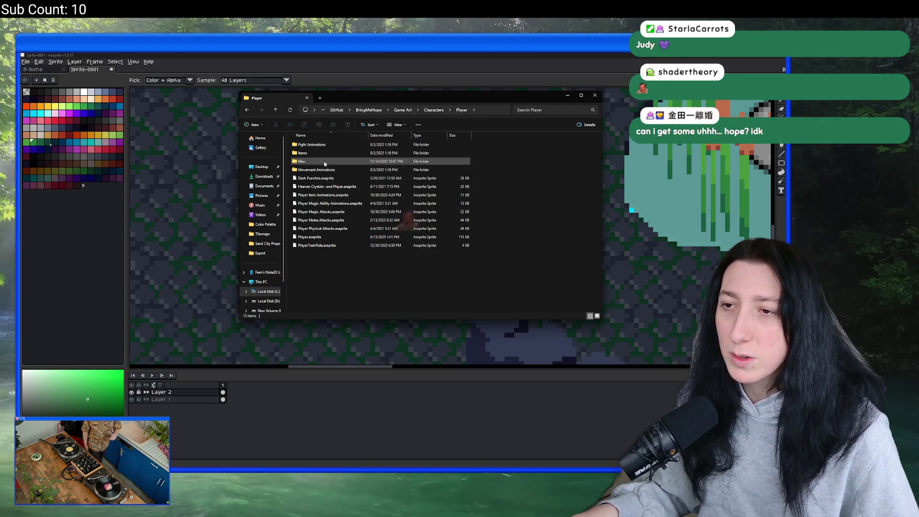
pyautogui.doubleClick(315, 170)
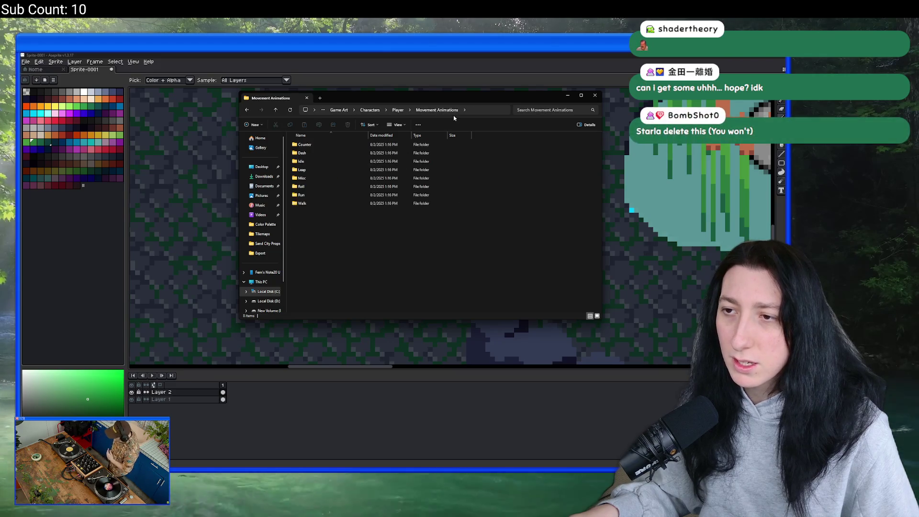
pyautogui.doubleClick(320, 162)
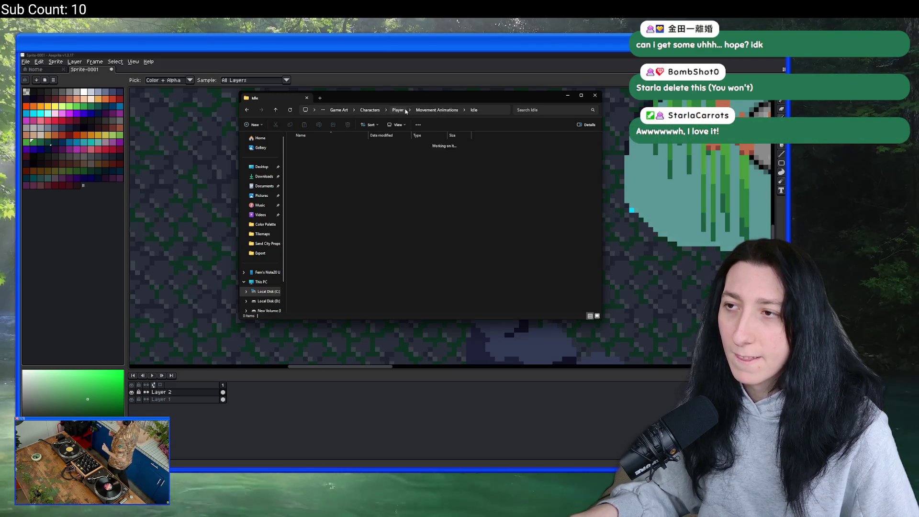
pyautogui.click(406, 111)
pyautogui.doubleClick(400, 181)
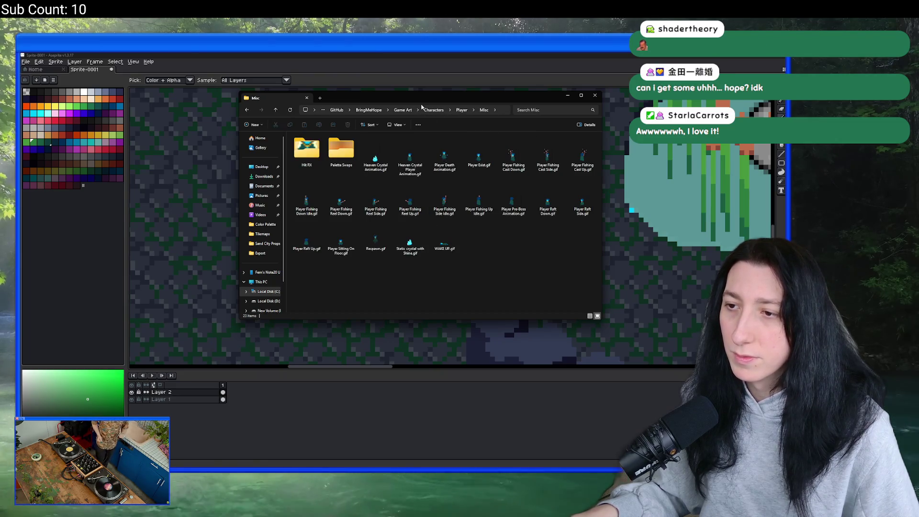
pyautogui.click(407, 113)
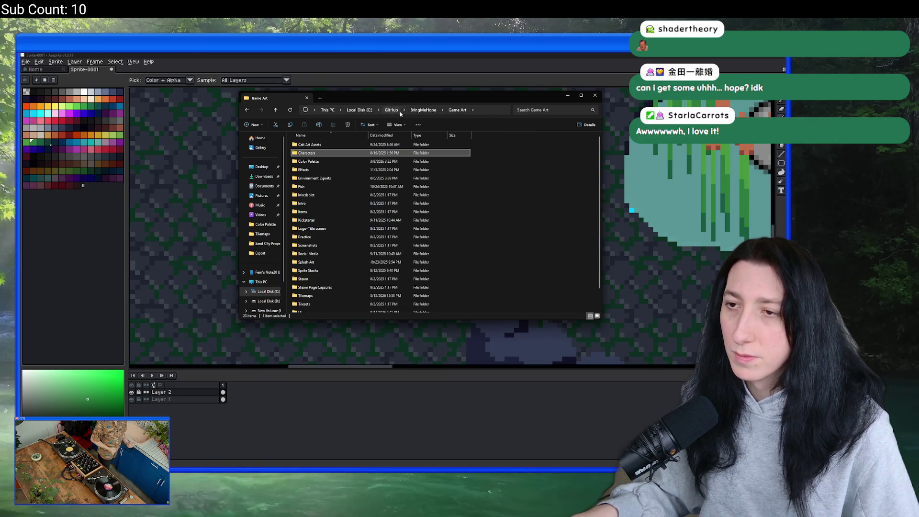
pyautogui.click(432, 113)
# Look through Art, Hub Maps and Marketing, previewing Bebe_Presentation.gif before heading back up.
pyautogui.doubleClick(354, 155)
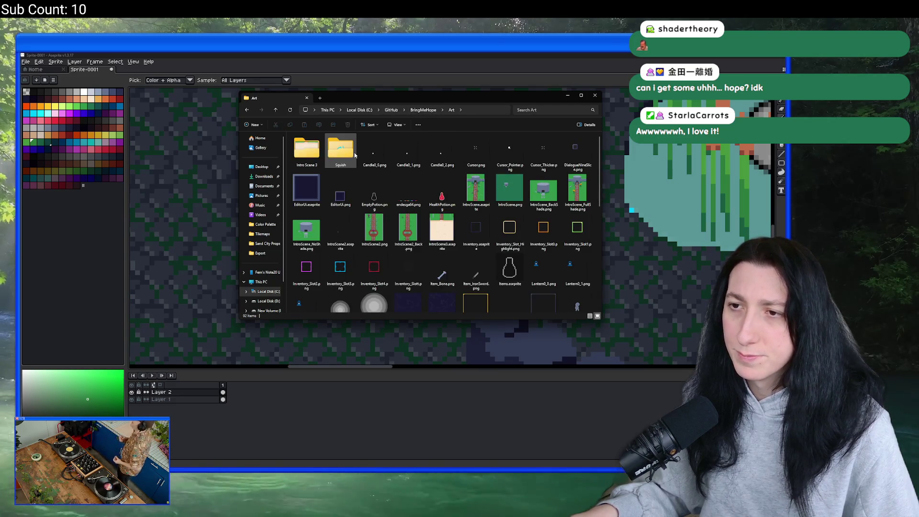
pyautogui.scroll(-10, 383, 143)
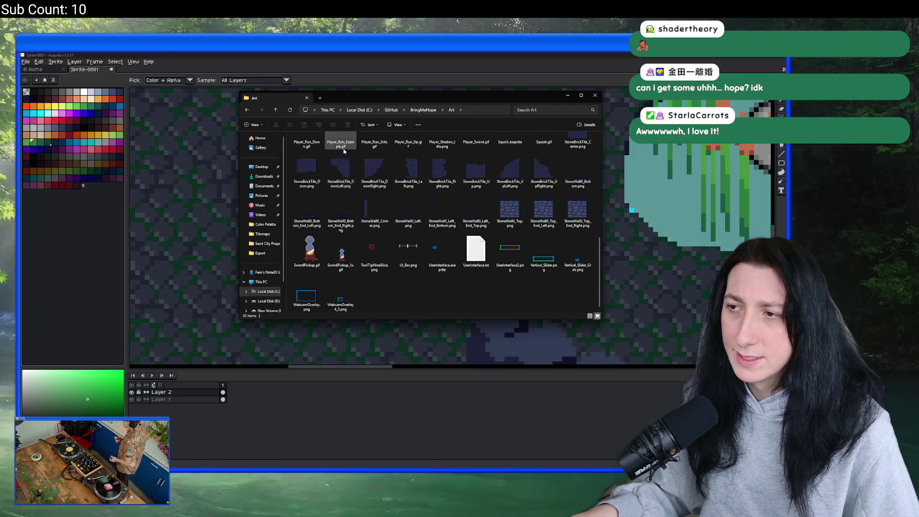
pyautogui.click(427, 114)
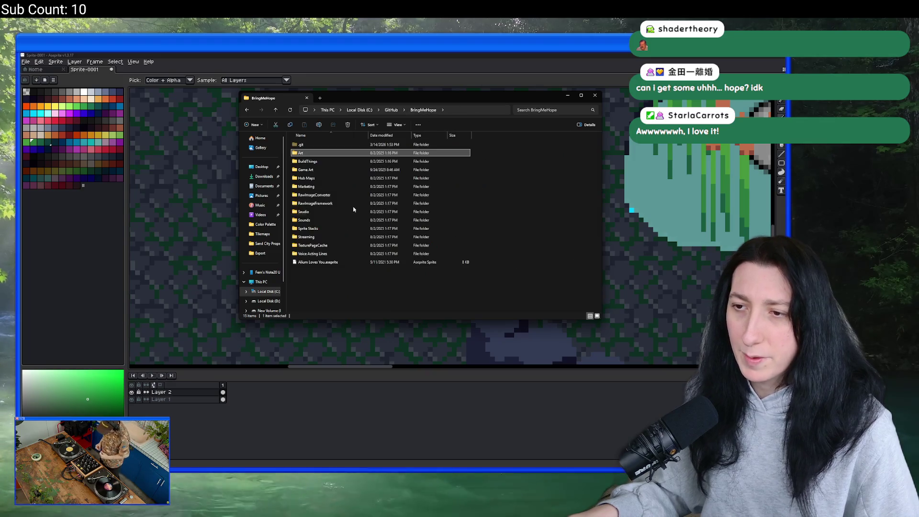
pyautogui.doubleClick(332, 178)
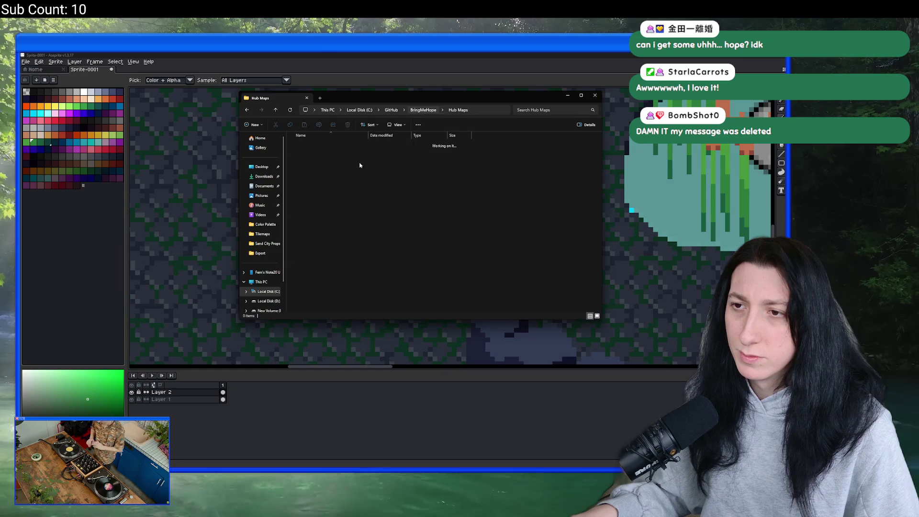
pyautogui.hotkey('alt', 'Left')
pyautogui.doubleClick(378, 184)
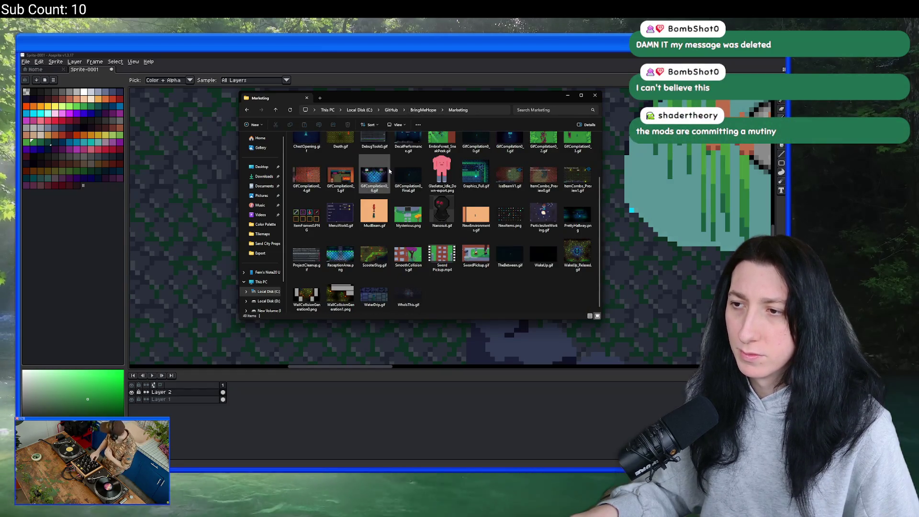
pyautogui.scroll(2, 562, 221)
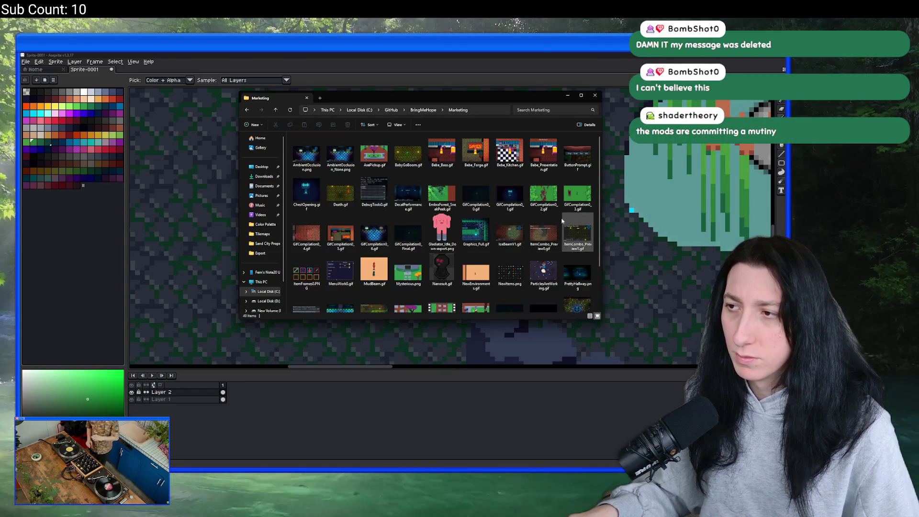
pyautogui.doubleClick(544, 152)
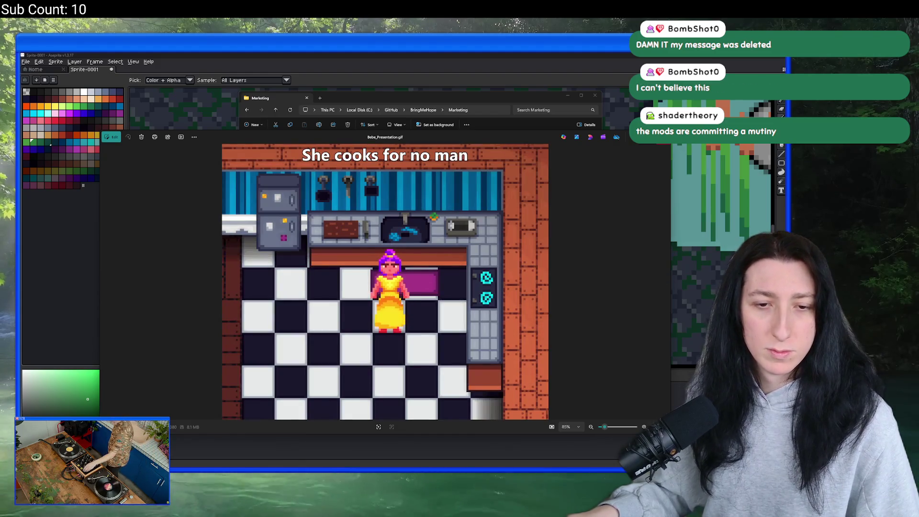
pyautogui.click(622, 139)
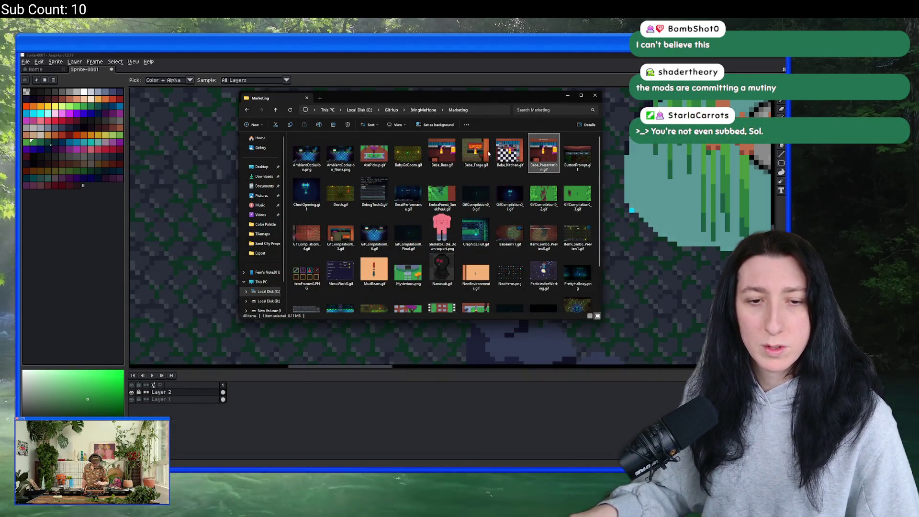
pyautogui.scroll(-1, 402, 261)
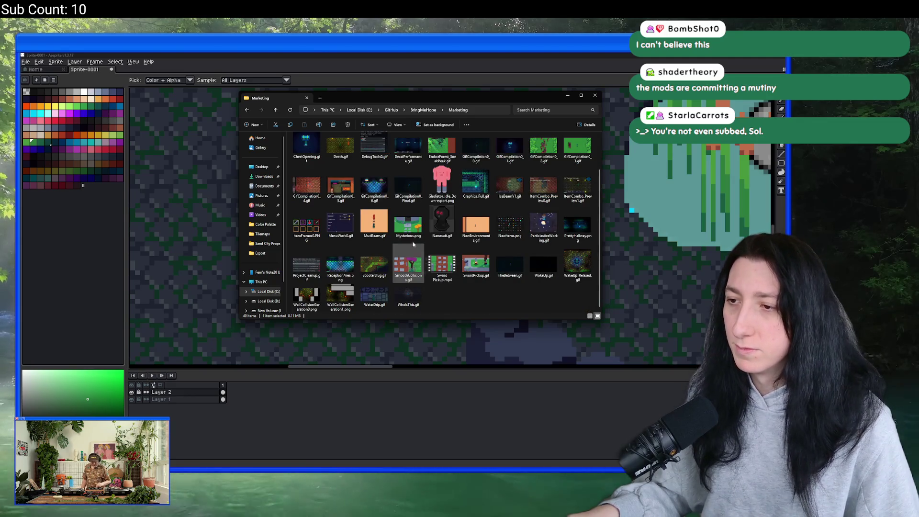
pyautogui.scroll(1, 390, 200)
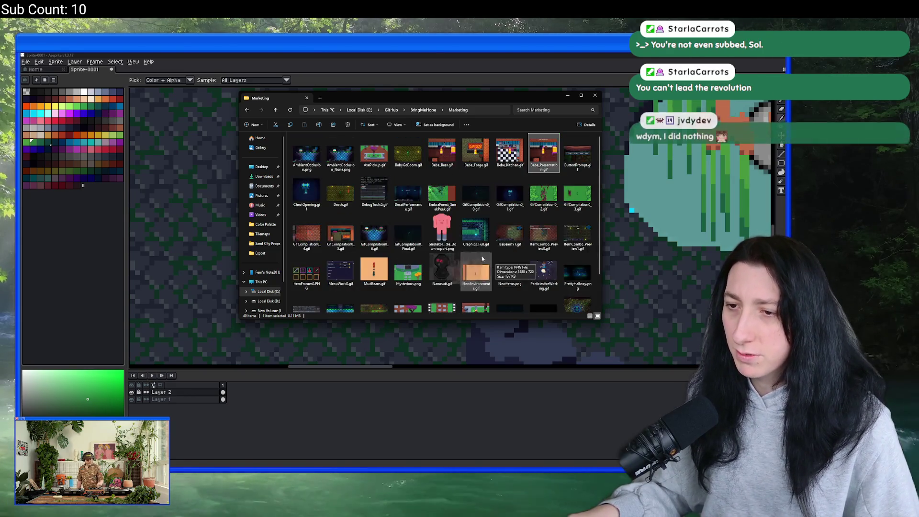
pyautogui.click(423, 109)
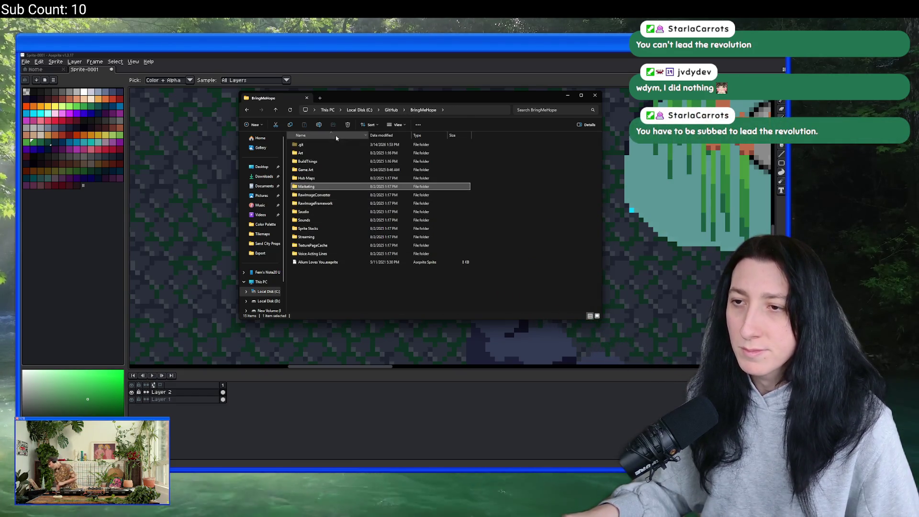
# Browse Game Art's Social Media > Blog folders, including Old and 11_18_2023, then return to Game Art.
pyautogui.doubleClick(306, 170)
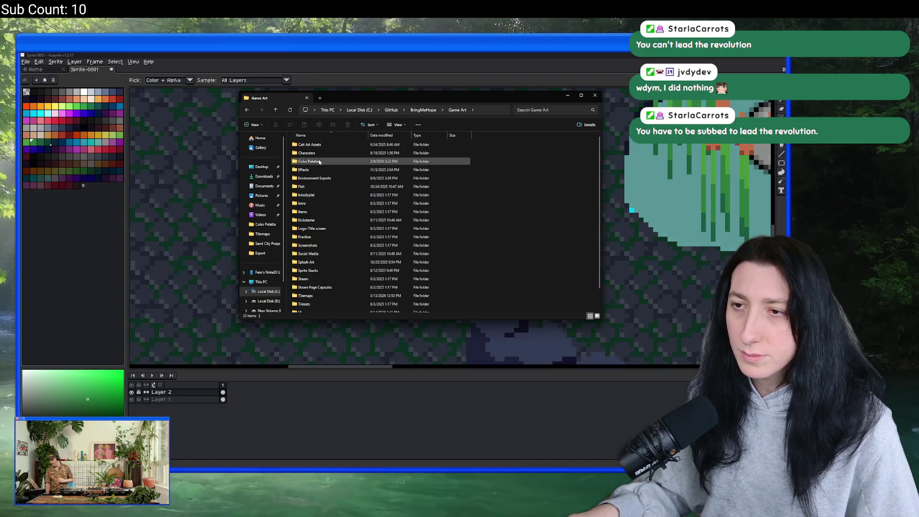
pyautogui.scroll(-1, 325, 229)
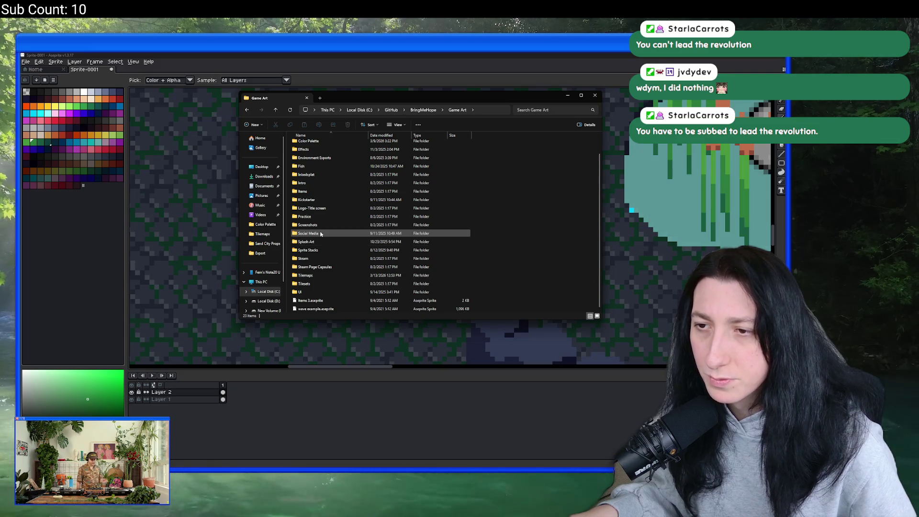
pyautogui.doubleClick(321, 233)
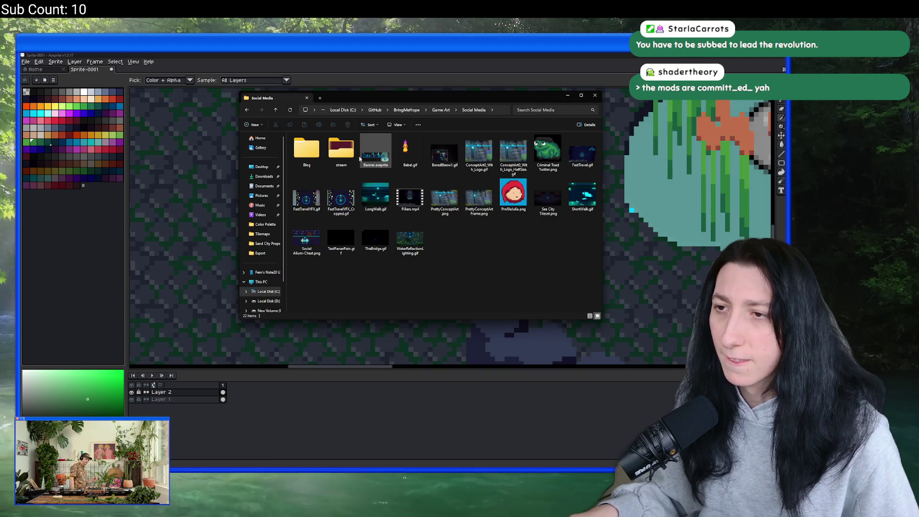
pyautogui.doubleClick(306, 149)
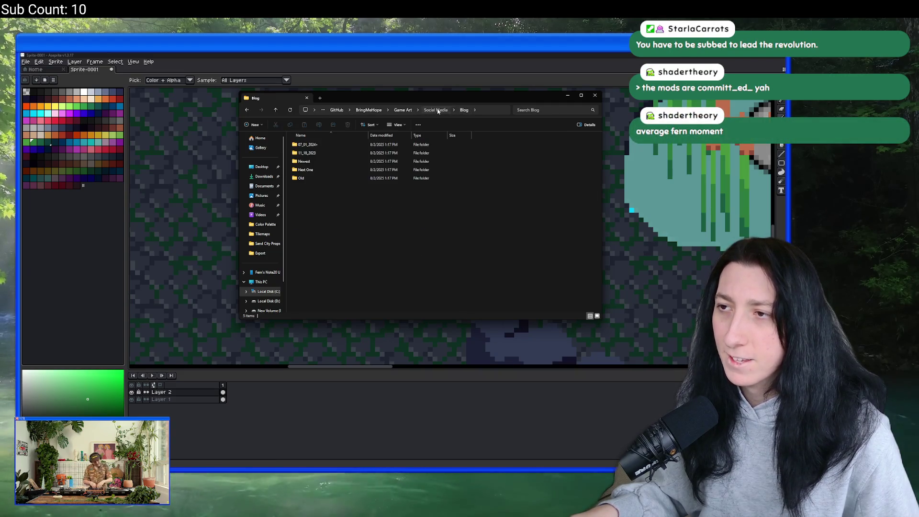
pyautogui.click(438, 111)
pyautogui.doubleClick(308, 150)
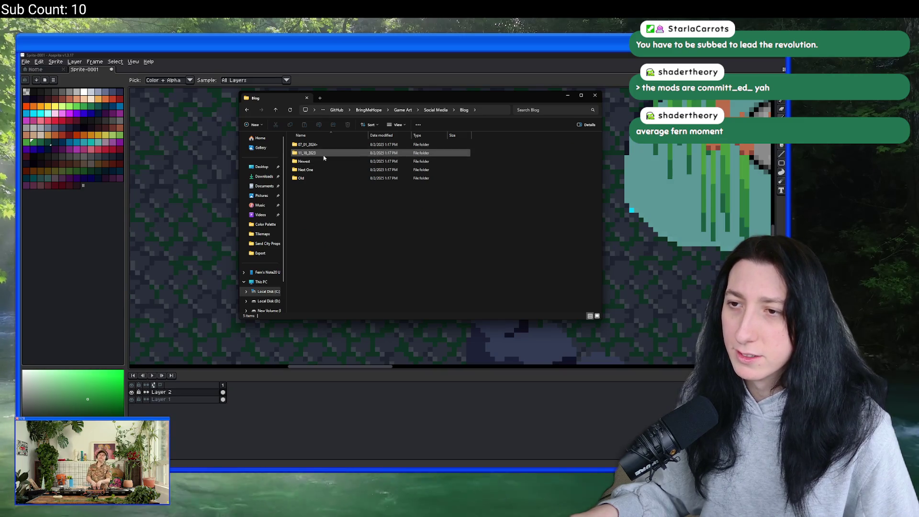
pyautogui.doubleClick(315, 175)
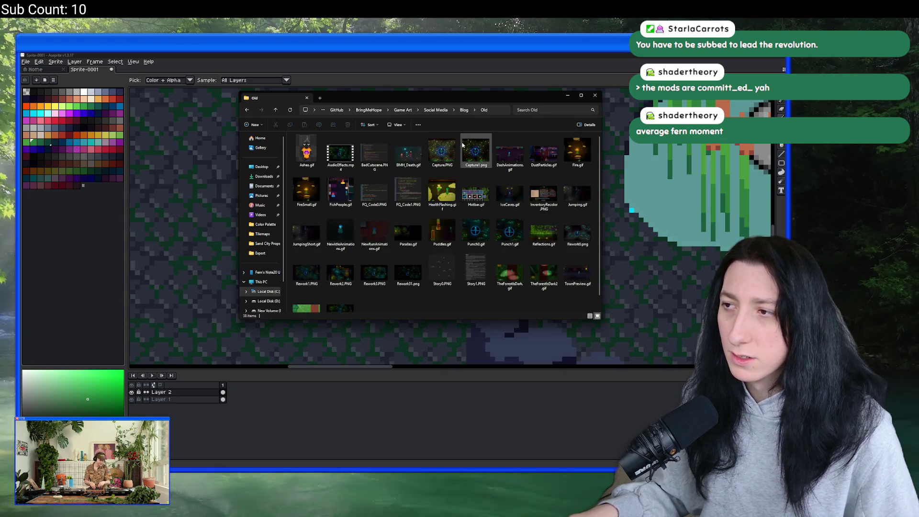
pyautogui.click(470, 106)
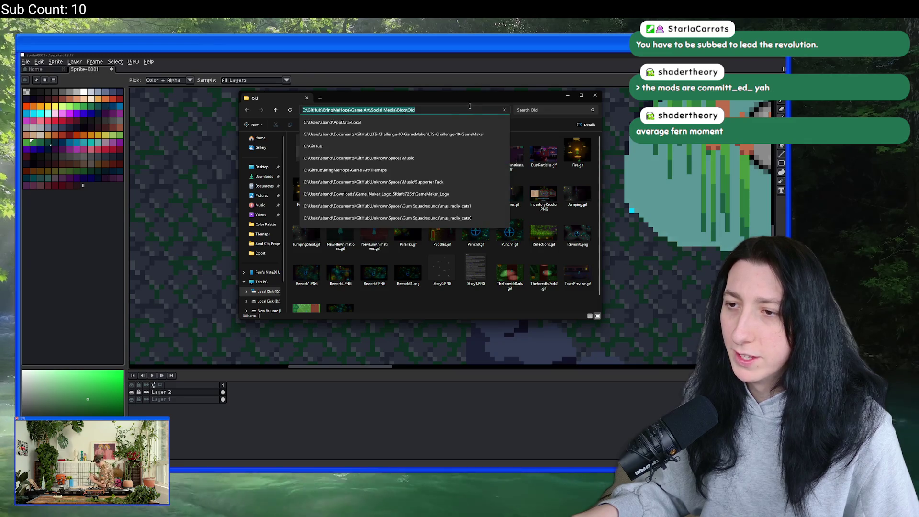
pyautogui.click(463, 125)
pyautogui.click(463, 110)
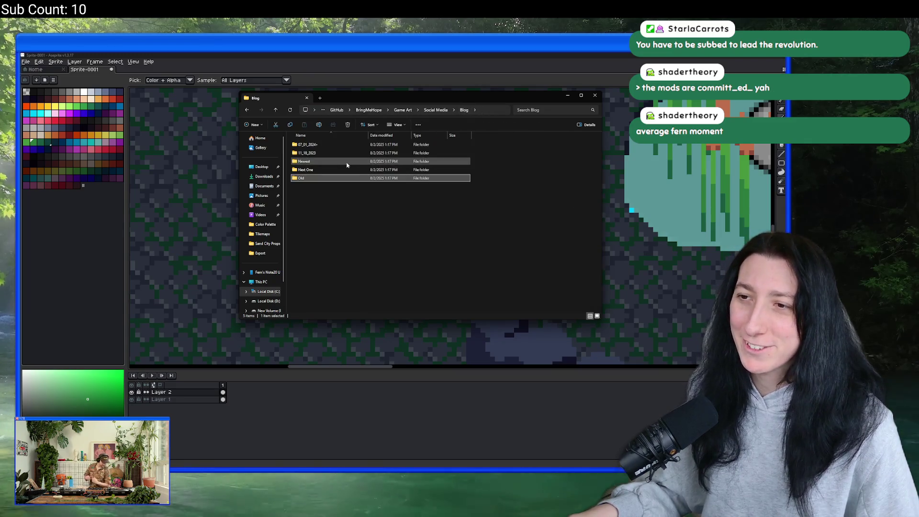
pyautogui.doubleClick(342, 153)
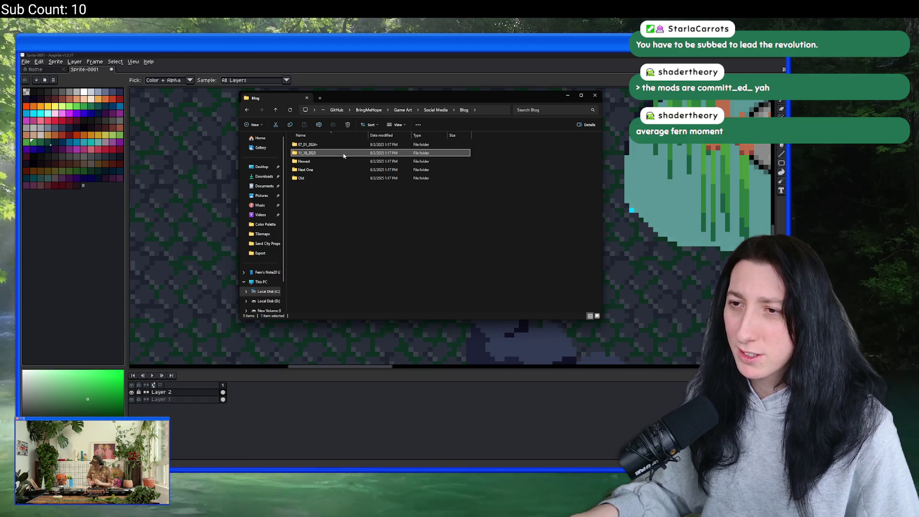
pyautogui.click(438, 111)
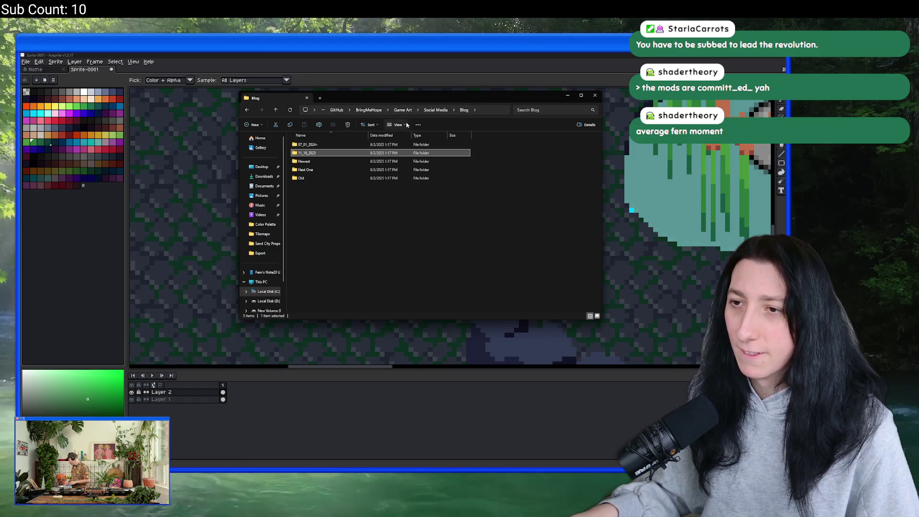
pyautogui.click(424, 111)
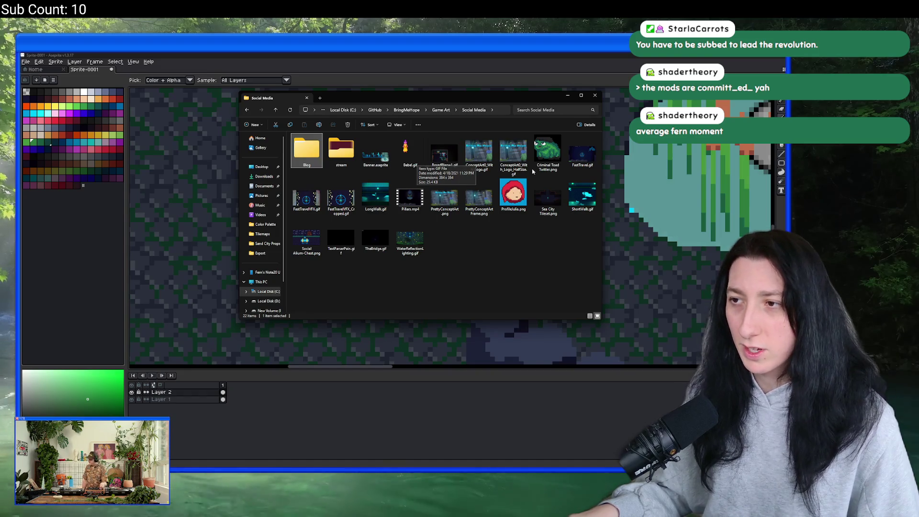
pyautogui.click(438, 111)
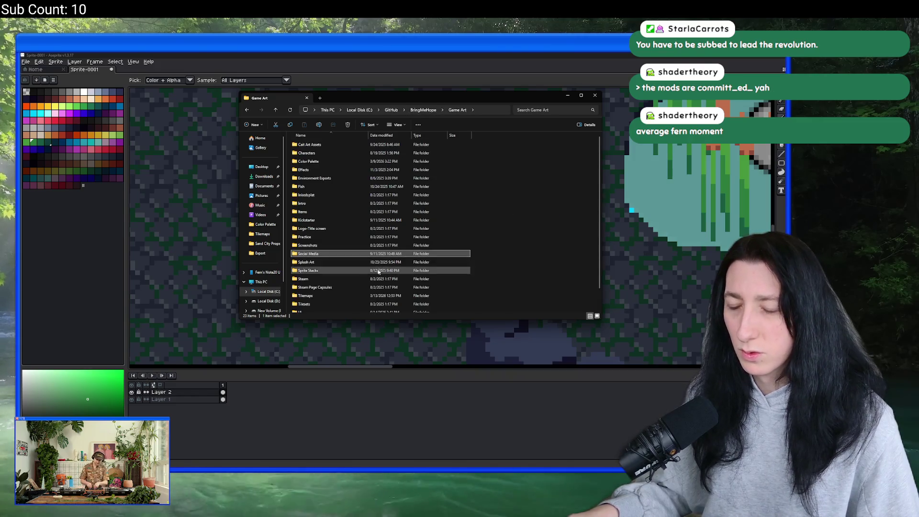
# Check the Characters > Secret folder, then open Alium Portrait Happy.png from Portraits.
pyautogui.scroll(-1, 354, 268)
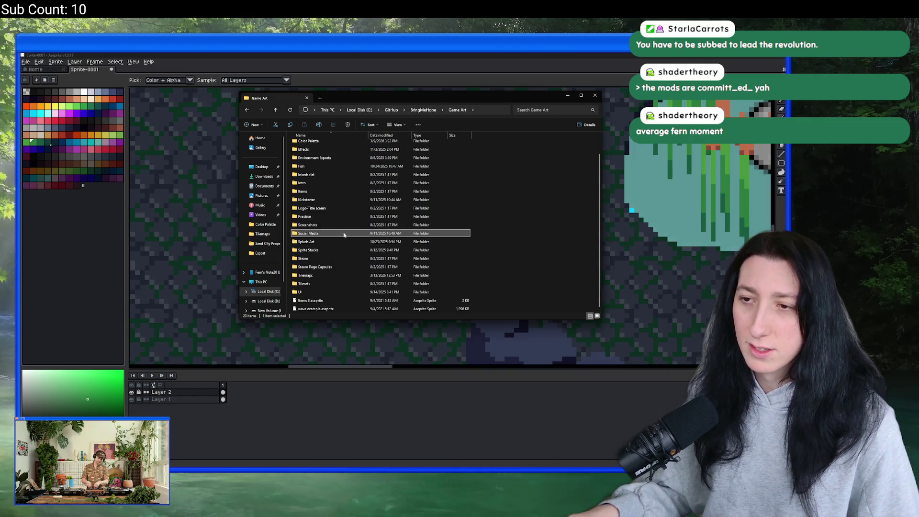
pyautogui.scroll(1, 335, 211)
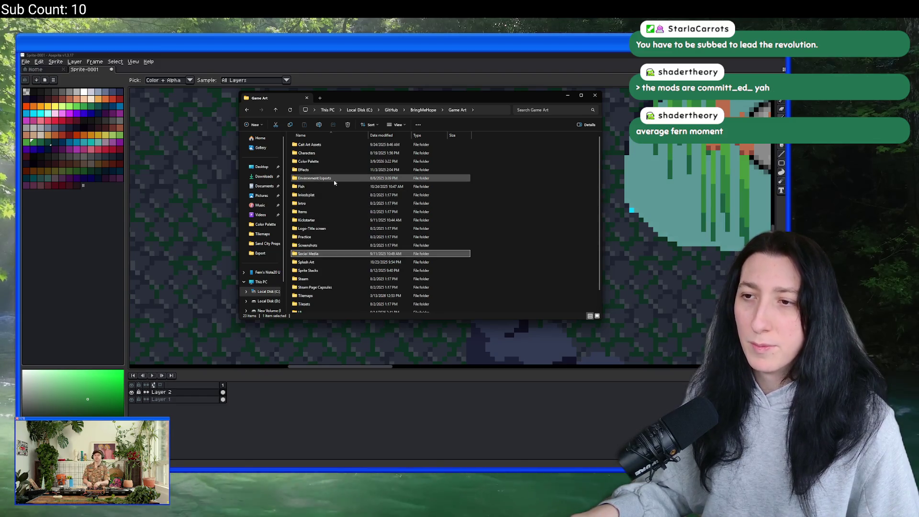
pyautogui.doubleClick(334, 153)
pyautogui.click(307, 229)
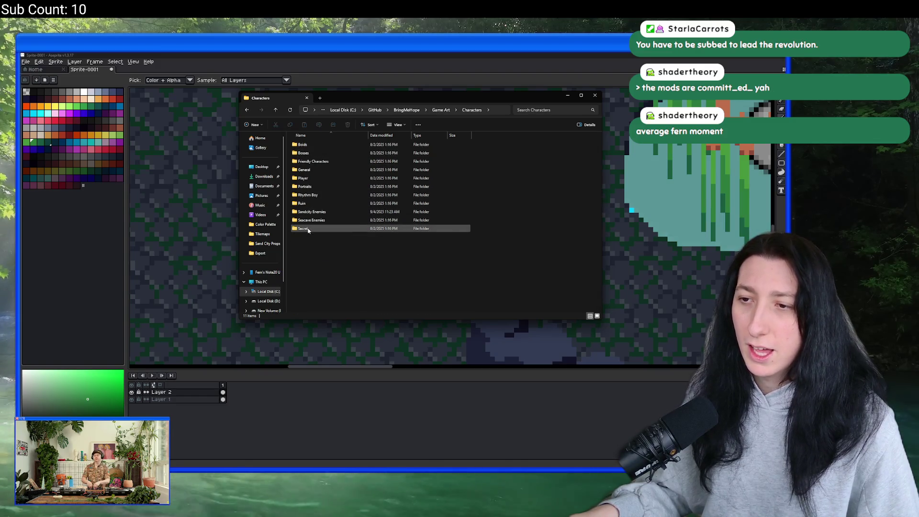
pyautogui.doubleClick(308, 230)
pyautogui.click(438, 111)
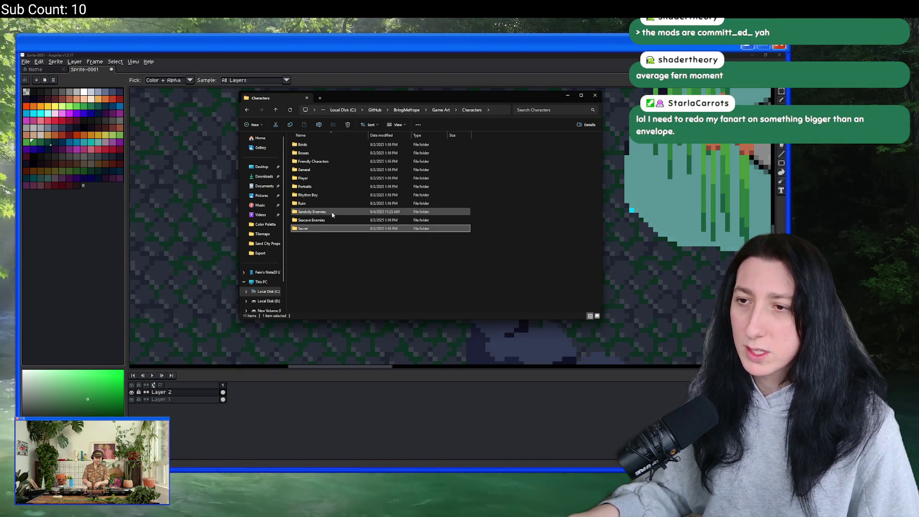
pyautogui.doubleClick(338, 188)
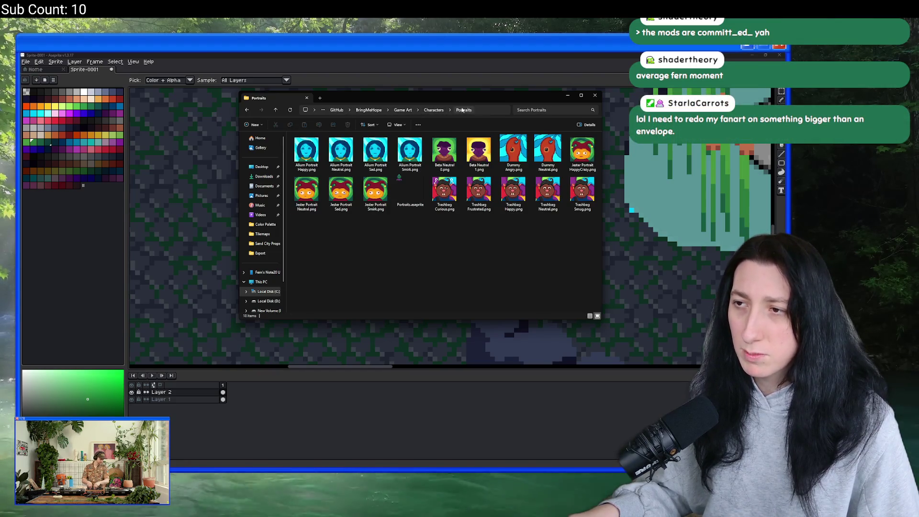
pyautogui.doubleClick(318, 157)
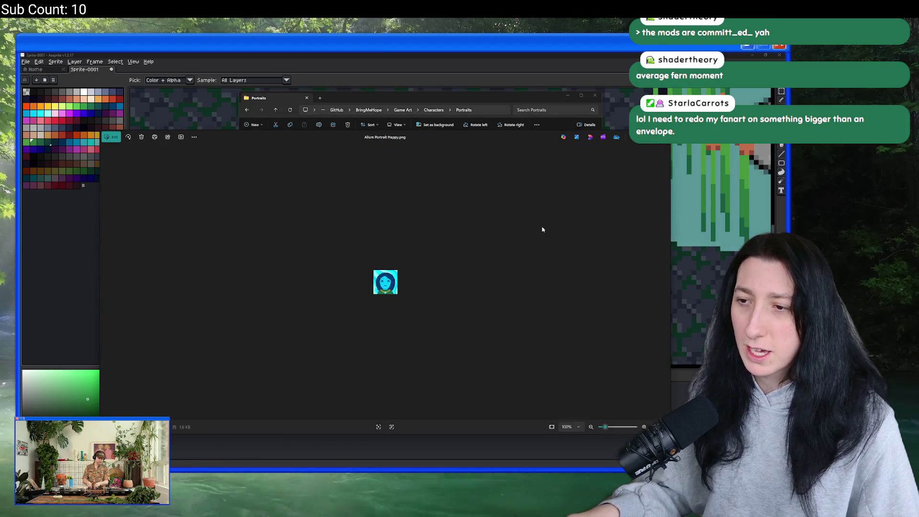
# Step through the portraits from Beta Neutral 0 and the Dummy set to Jester Neutral and Trashbag.
pyautogui.scroll(5, 529, 252)
pyautogui.press('Right')
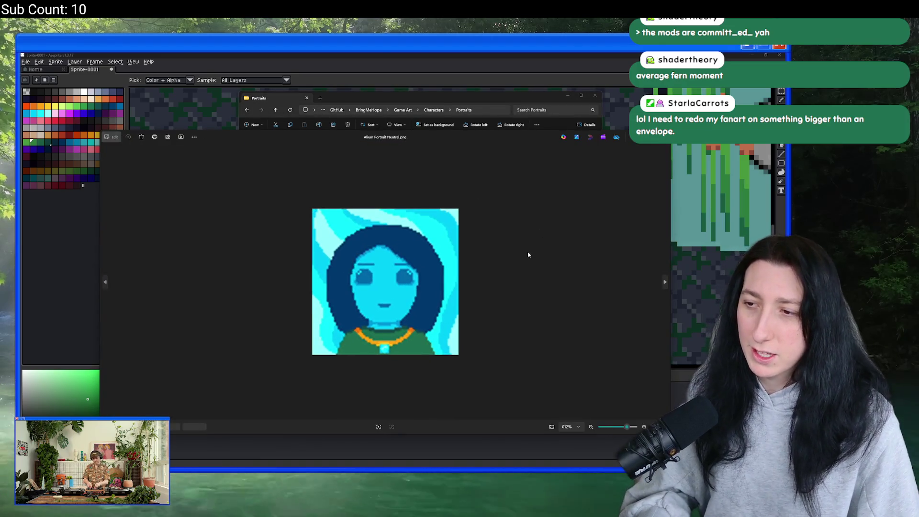
pyautogui.scroll(2, 528, 255)
pyautogui.press('Right')
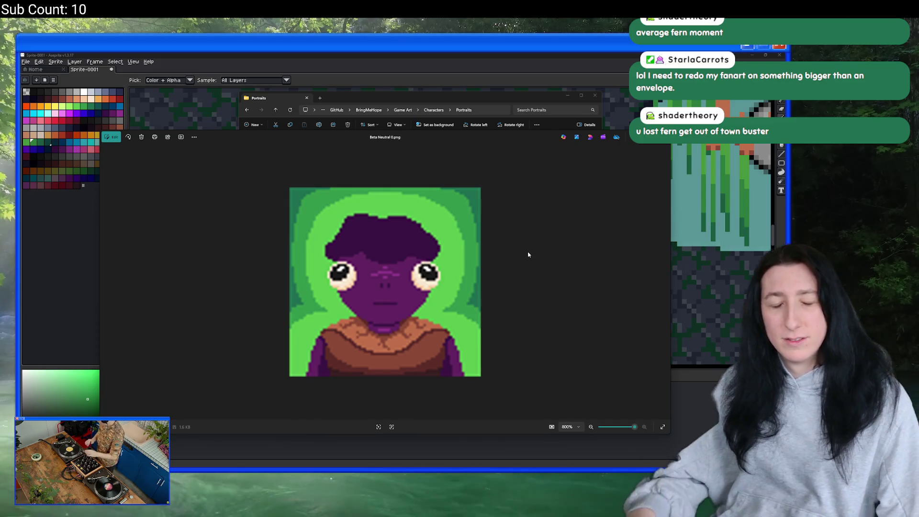
pyautogui.press('Right')
pyautogui.press('Right')
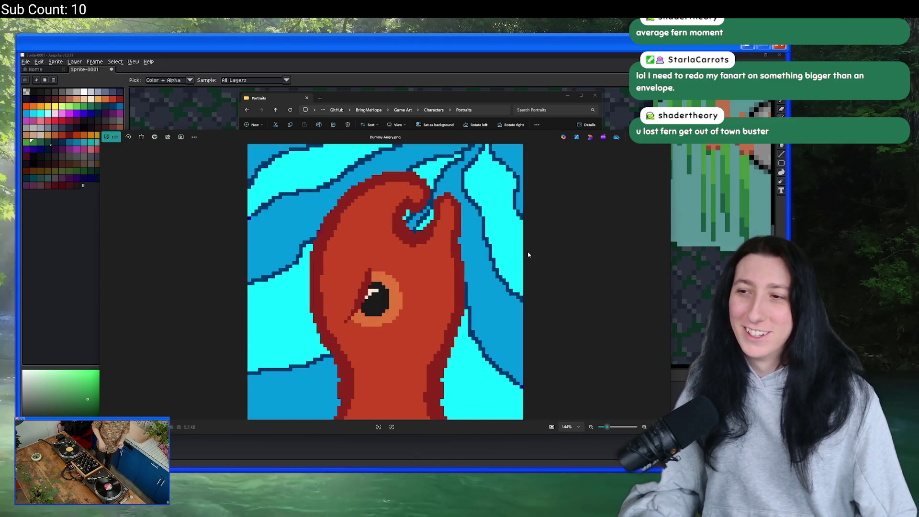
pyautogui.press('Right')
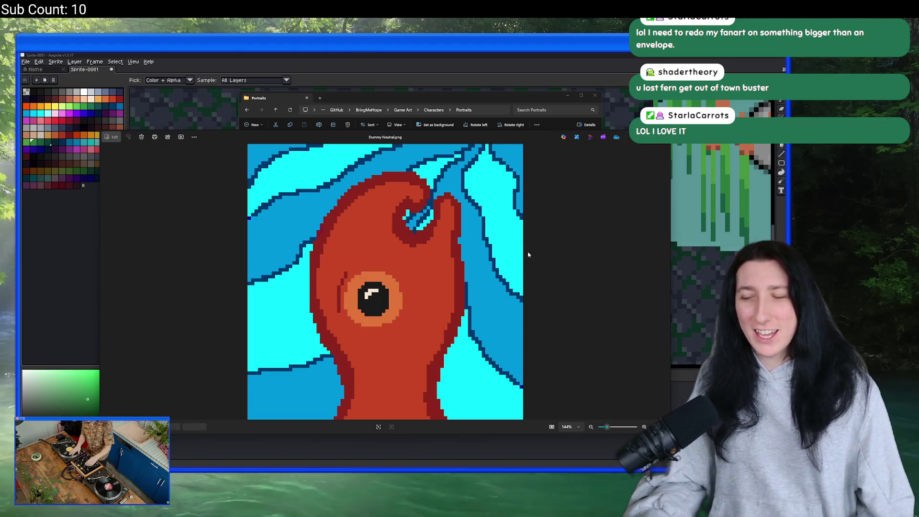
pyautogui.press('Right')
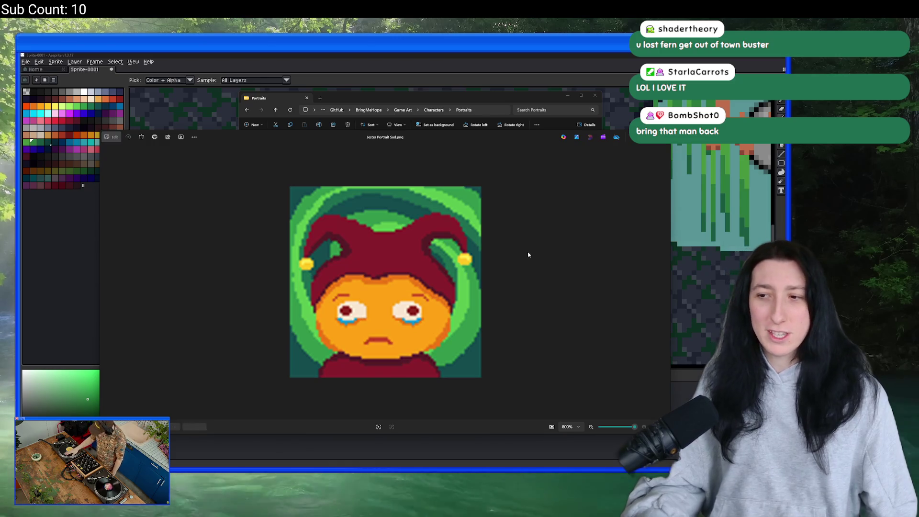
pyautogui.press('Right')
pyautogui.scroll(5, 485, 280)
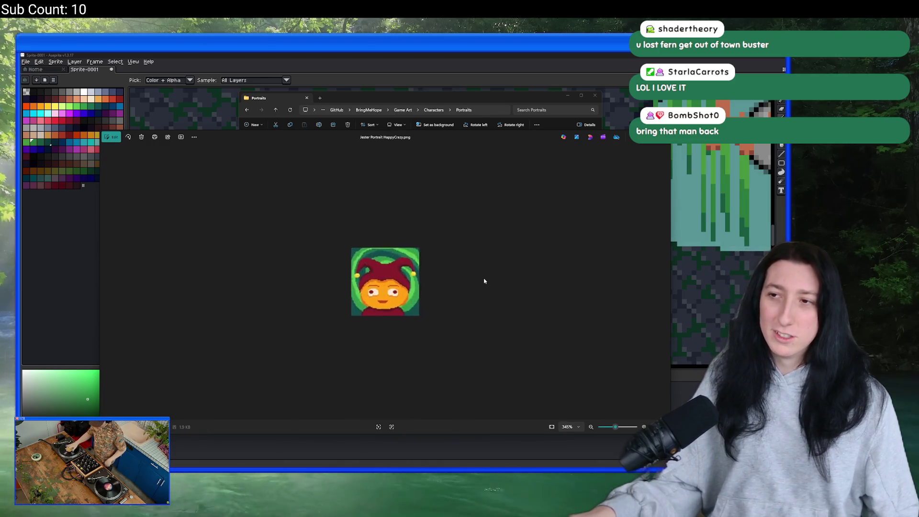
pyautogui.press('Right')
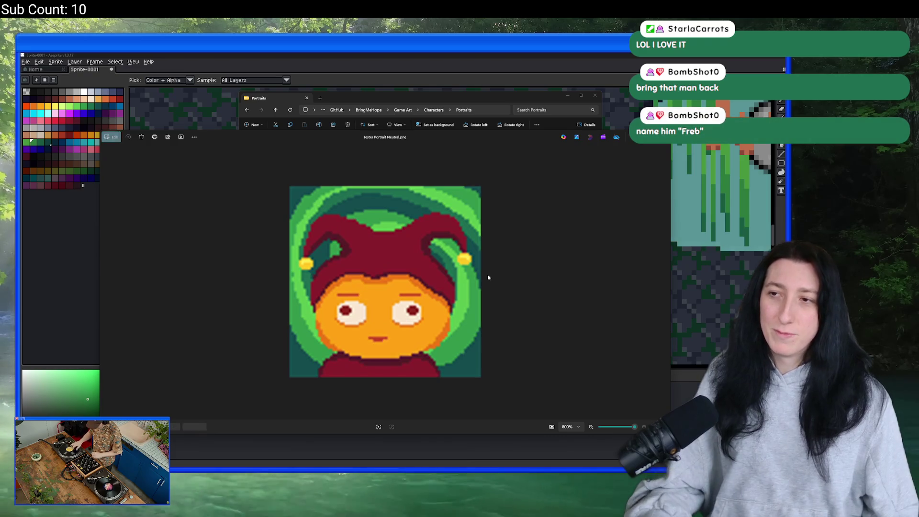
pyautogui.press('Right')
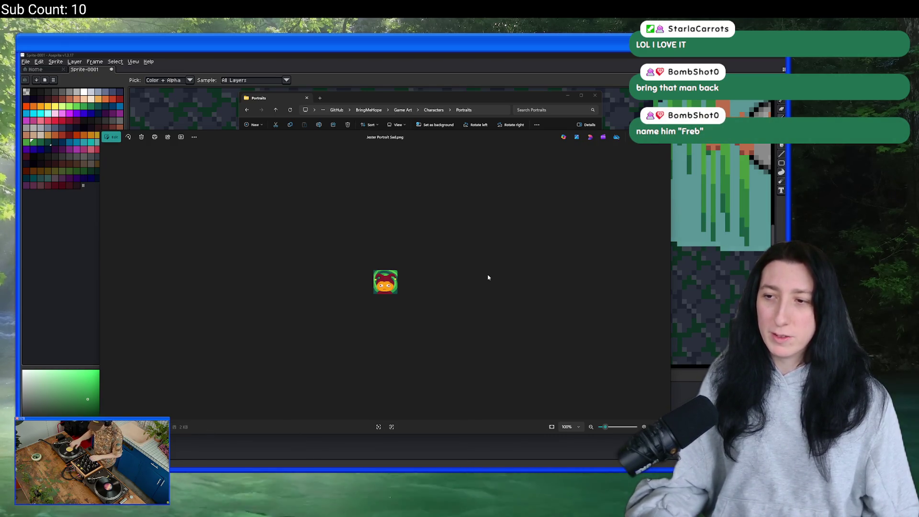
pyautogui.scroll(5, 488, 277)
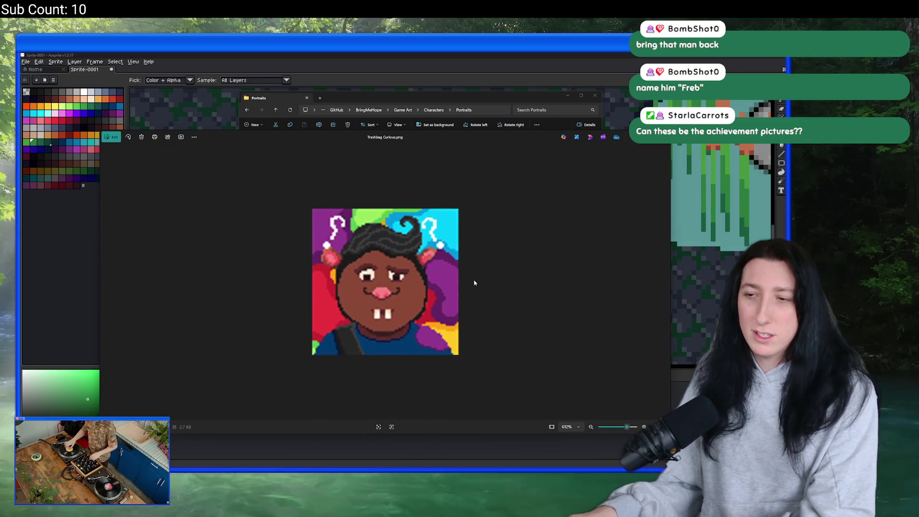
pyautogui.press('Right')
pyautogui.press('Right')
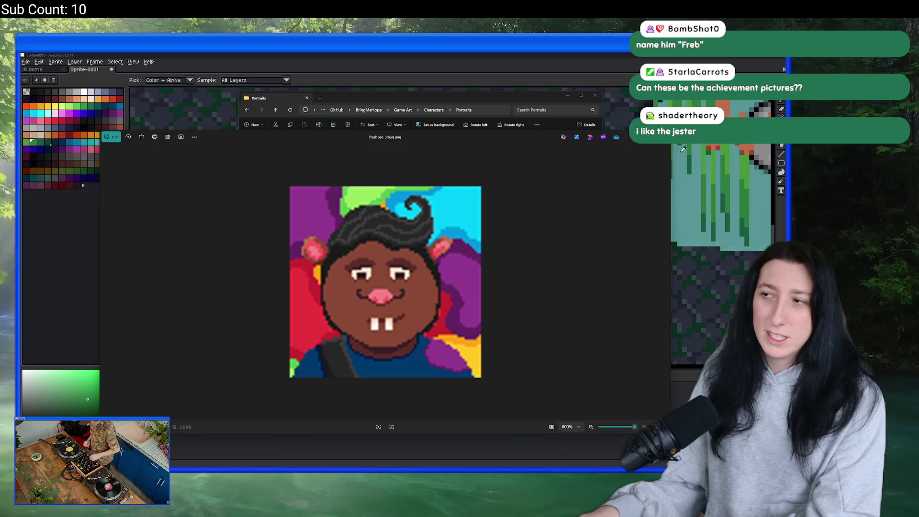
# Close Photos, browse Characters > General and Player, and open Player Melee Attacks.aseprite.
pyautogui.click(665, 144)
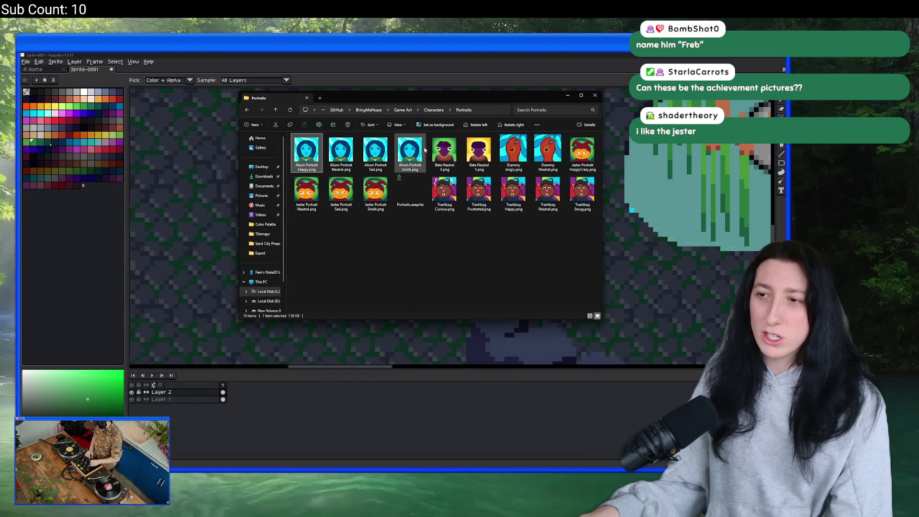
pyautogui.click(433, 110)
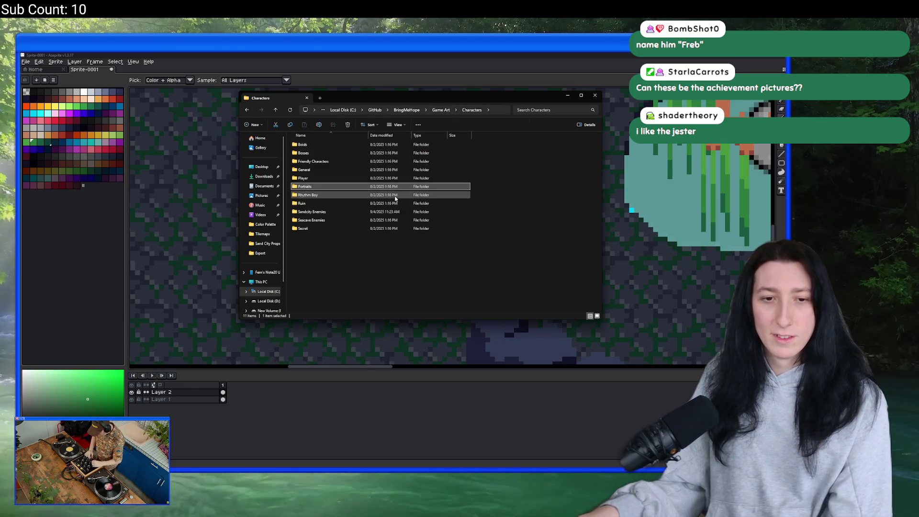
pyautogui.doubleClick(368, 170)
pyautogui.click(432, 110)
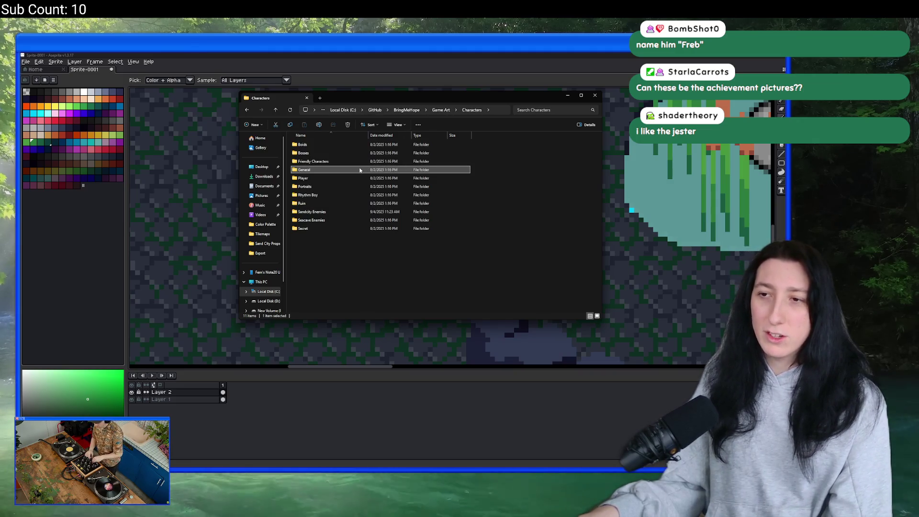
pyautogui.doubleClick(356, 173)
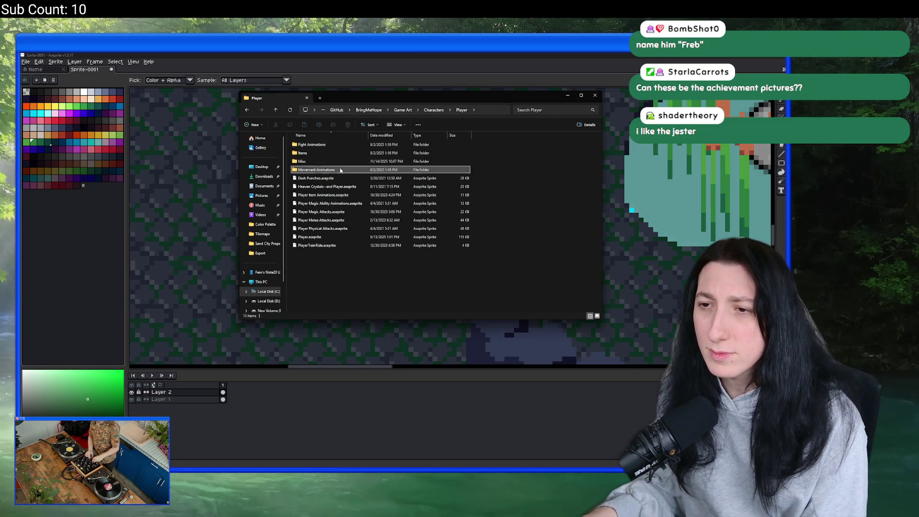
pyautogui.doubleClick(335, 169)
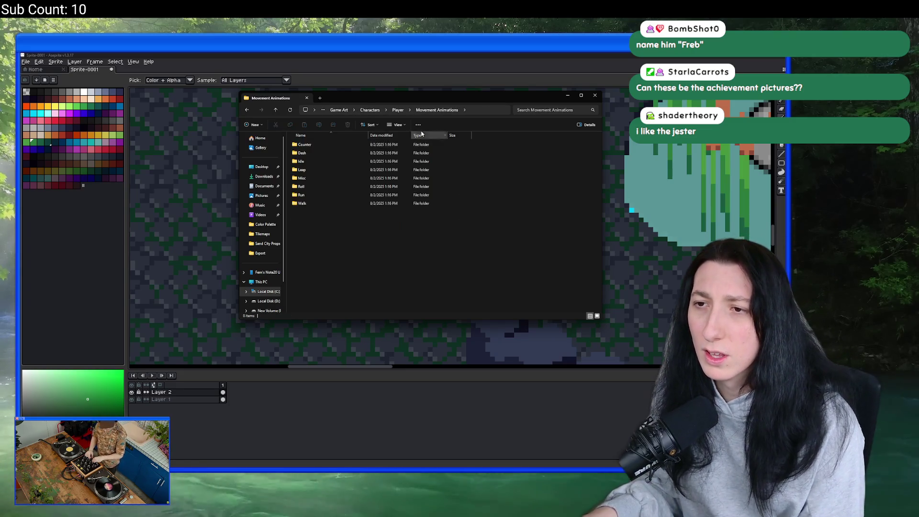
pyautogui.click(397, 110)
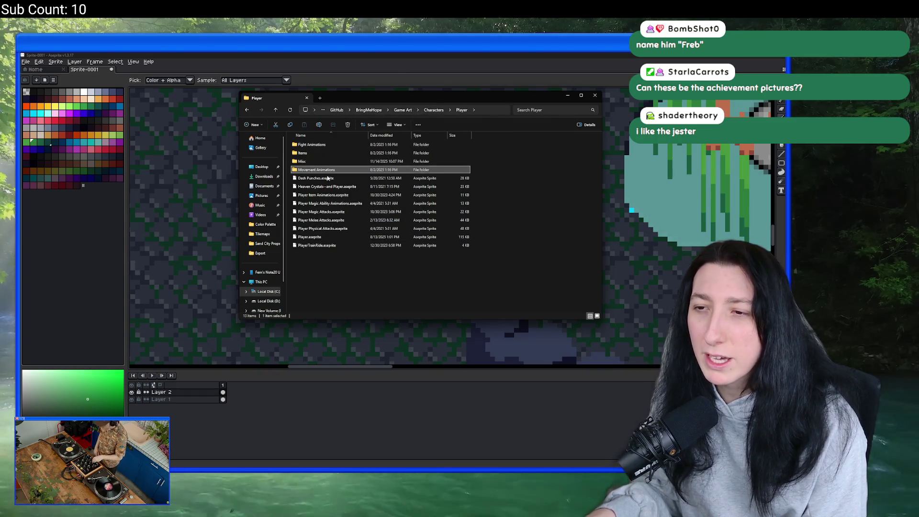
pyautogui.doubleClick(321, 220)
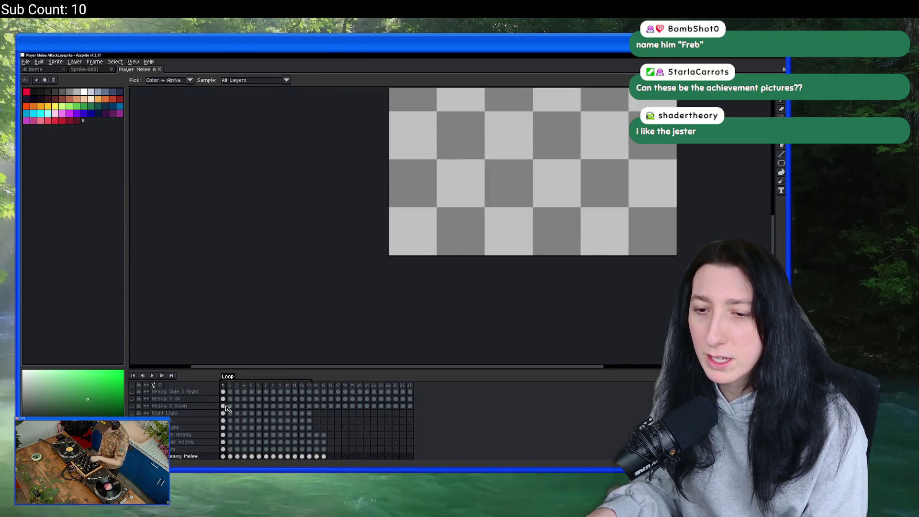
# Select frame 2 of Heavy Side 3 Right, show that layer, then return to Aseprite's Home page.
pyautogui.scroll(1, 228, 408)
pyautogui.click(230, 399)
pyautogui.click(132, 399)
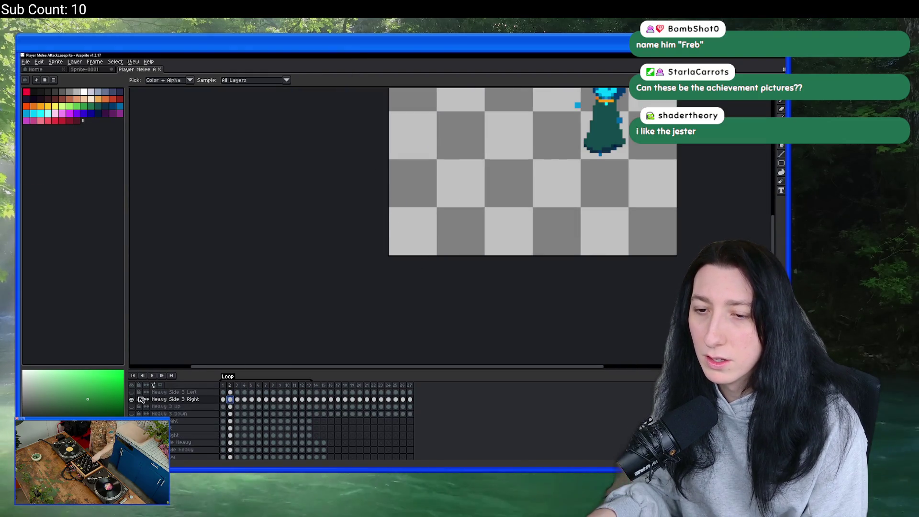
pyautogui.click(34, 70)
pyautogui.click(50, 90)
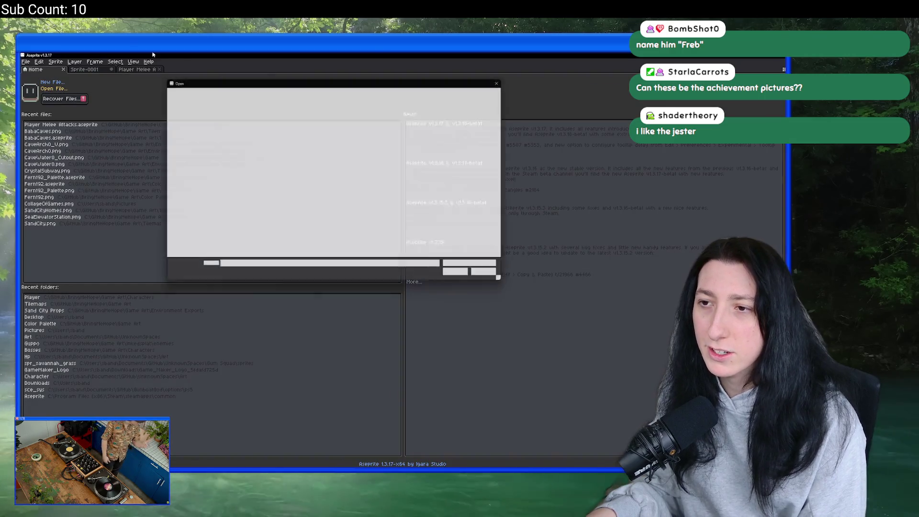
pyautogui.click(495, 278)
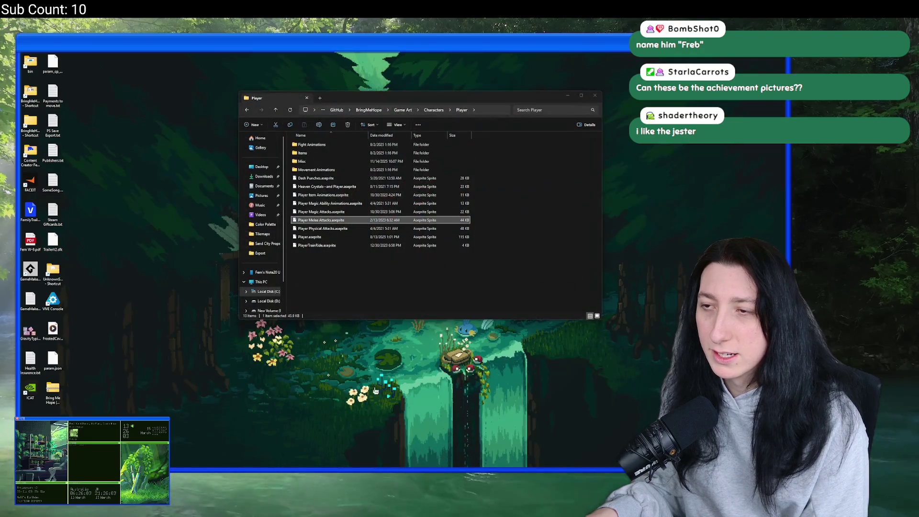
# Browse File Explorer through the Characters and Game Art folders into Kickstarter.
pyautogui.click(342, 445)
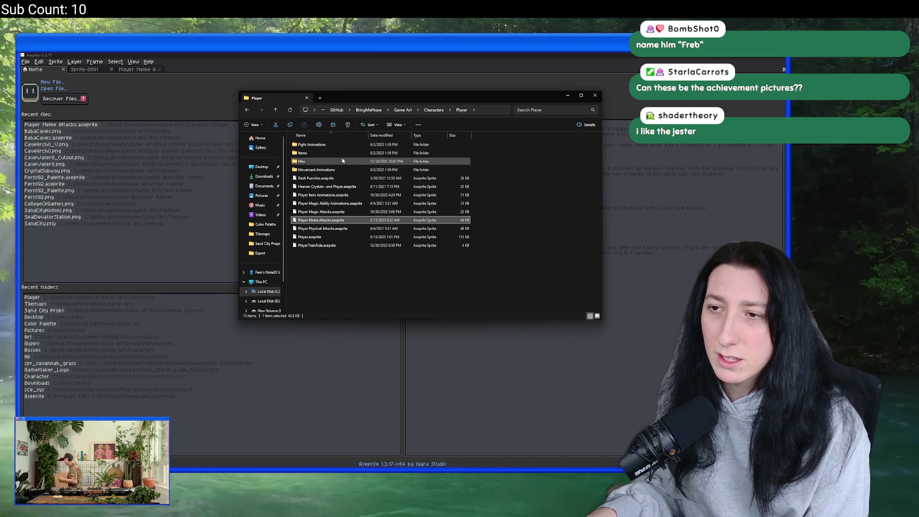
pyautogui.doubleClick(336, 169)
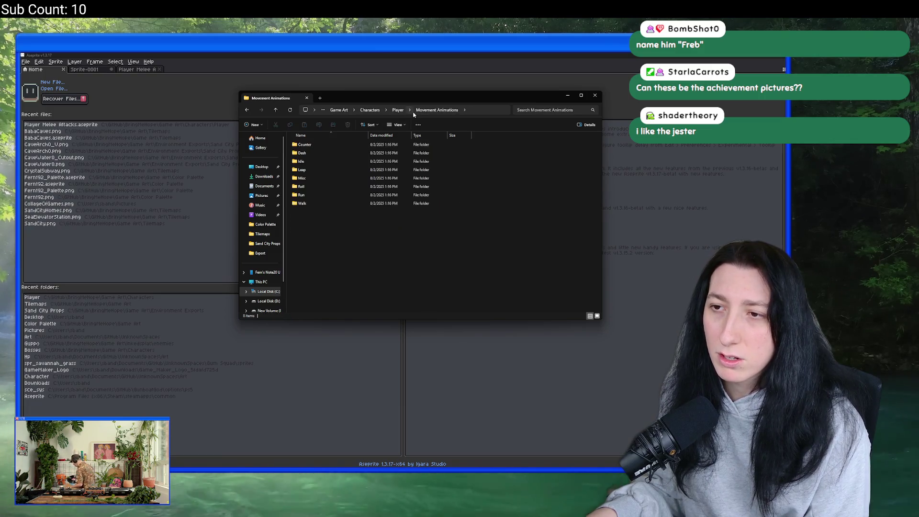
pyautogui.click(369, 110)
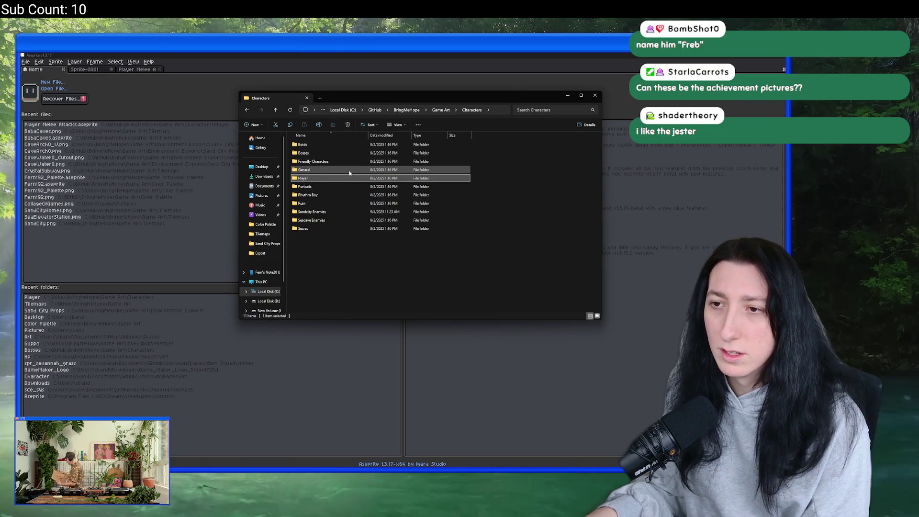
pyautogui.doubleClick(354, 170)
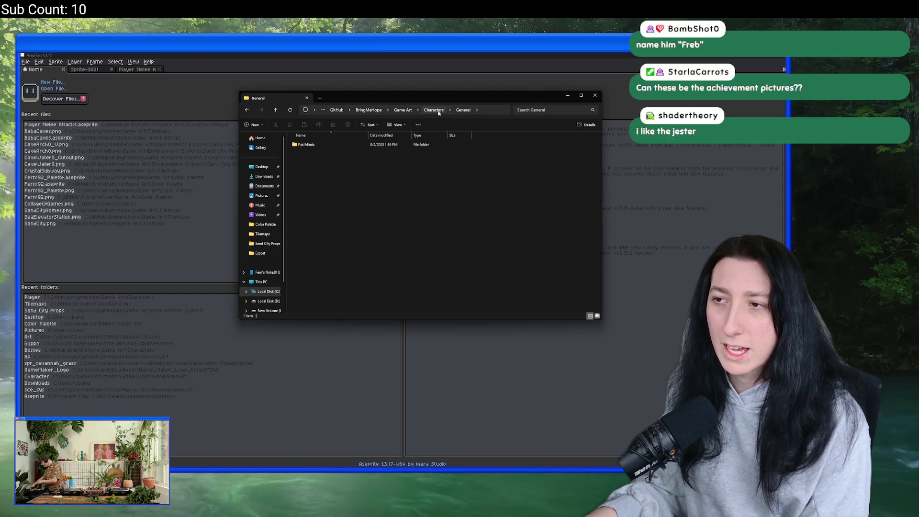
pyautogui.click(438, 111)
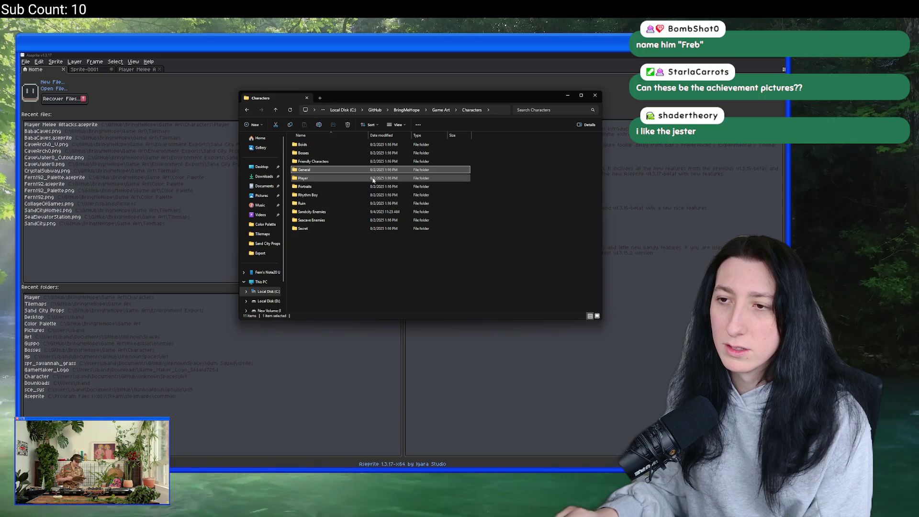
pyautogui.click(434, 111)
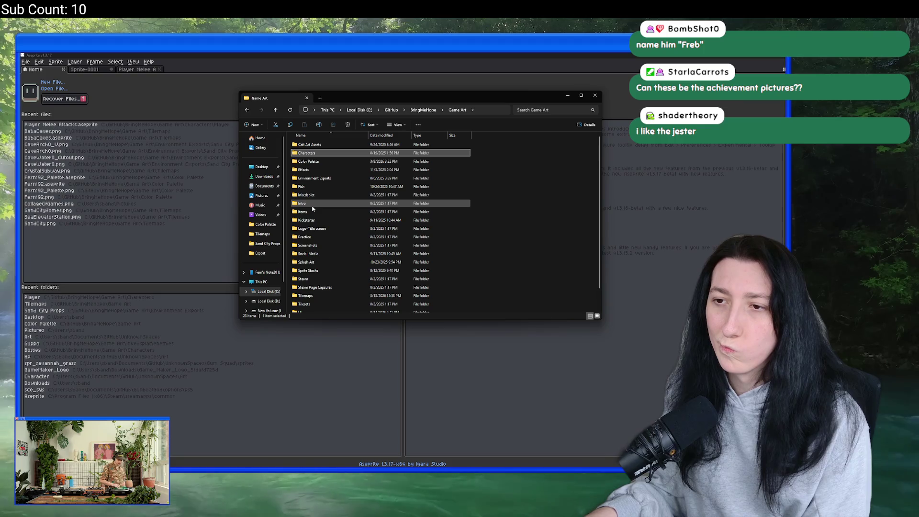
pyautogui.doubleClick(312, 205)
pyautogui.click(455, 110)
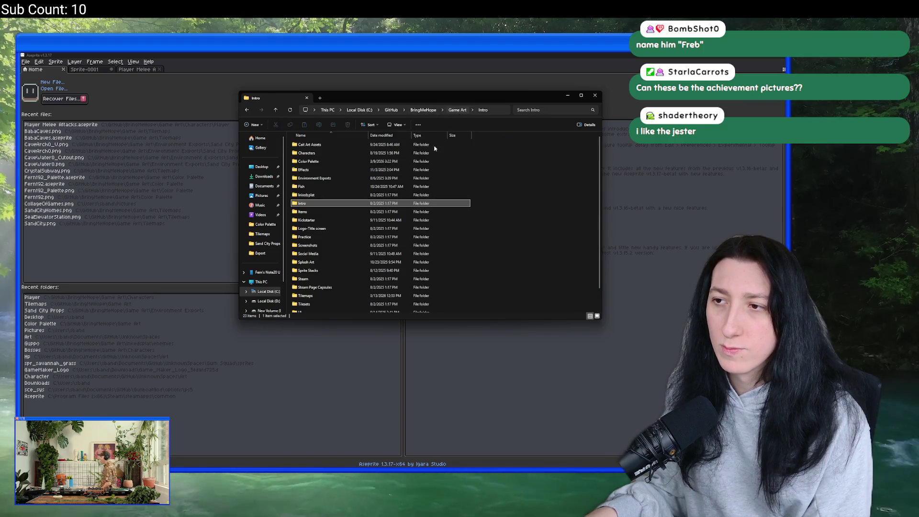
pyautogui.doubleClick(309, 220)
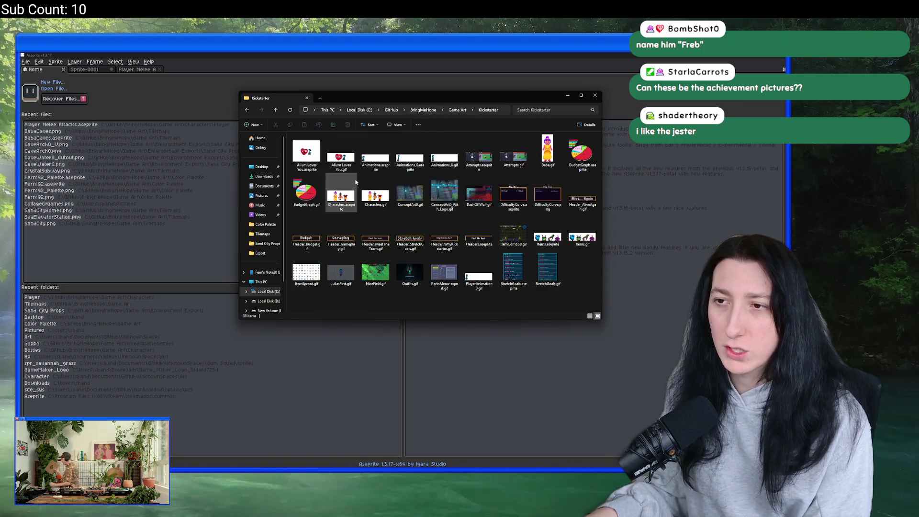
# Open Characters.aseprite, play its animation, then bring File Explorer back.
pyautogui.doubleClick(353, 206)
pyautogui.scroll(3, 391, 201)
pyautogui.scroll(-1, 391, 201)
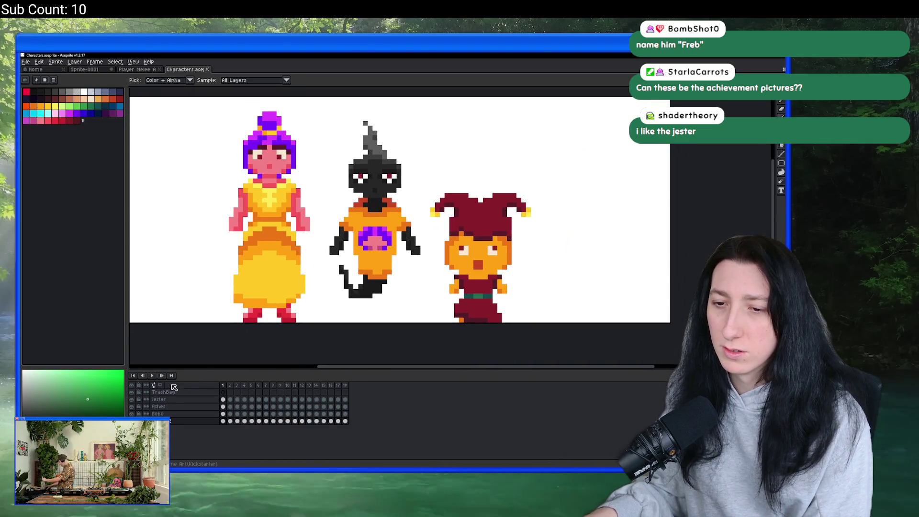
pyautogui.click(151, 375)
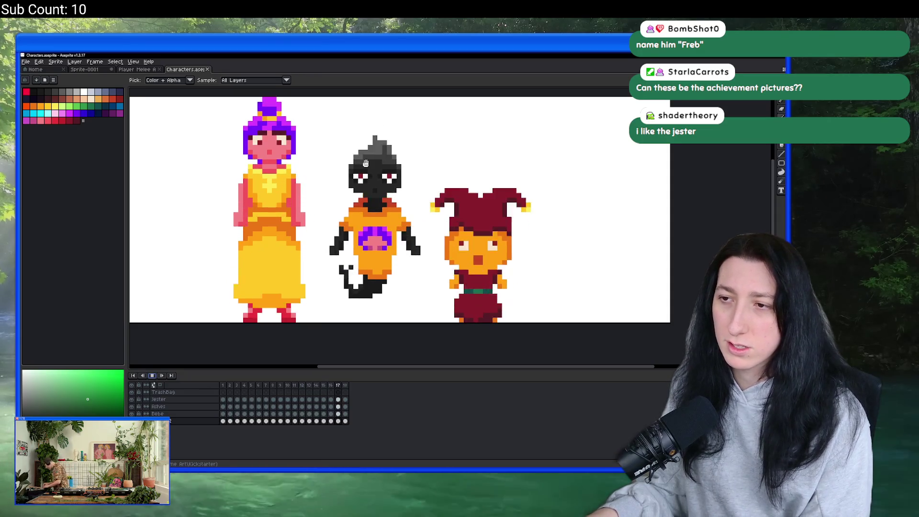
pyautogui.scroll(-2, 365, 163)
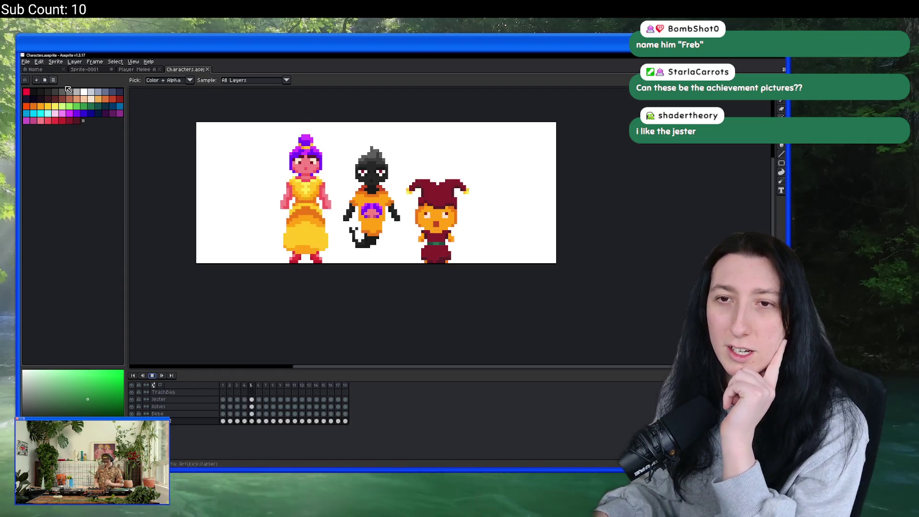
pyautogui.click(370, 472)
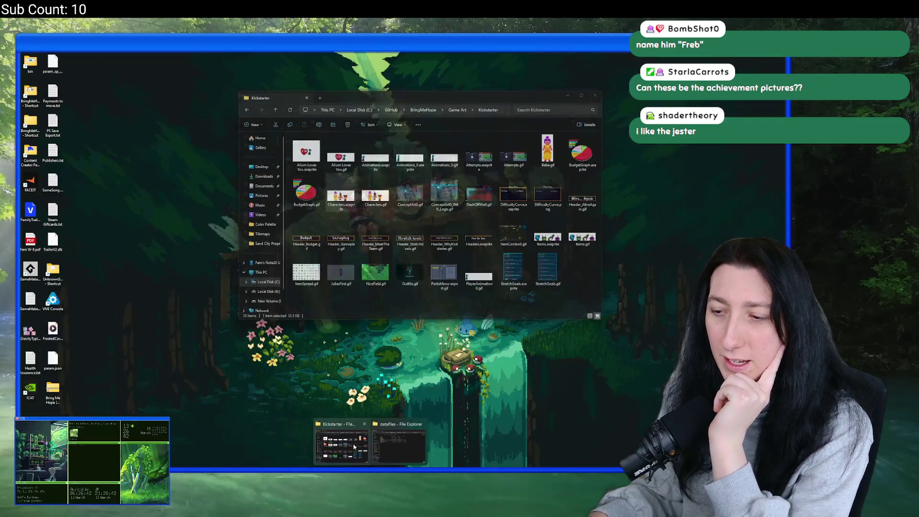
# Open DashOffWall.gif in the photo viewer and enlarge it to full screen.
pyautogui.click(342, 445)
pyautogui.doubleClick(477, 196)
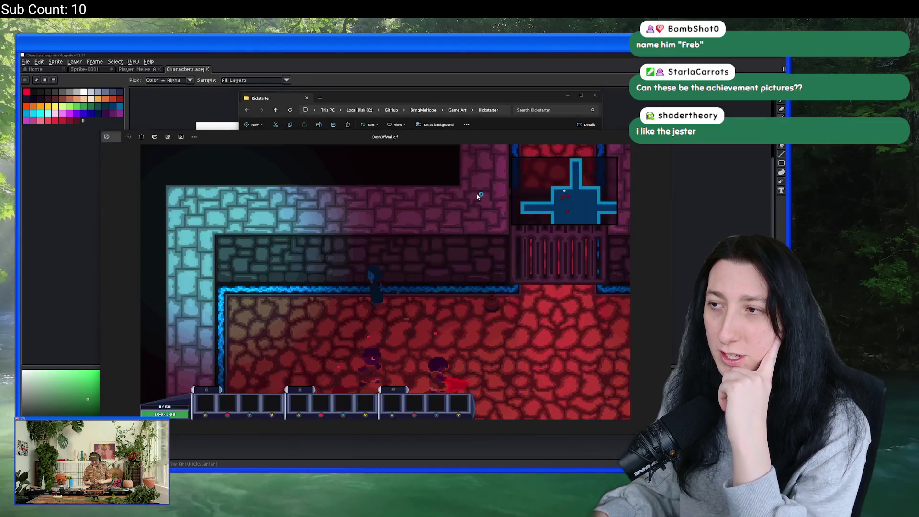
pyautogui.doubleClick(441, 135)
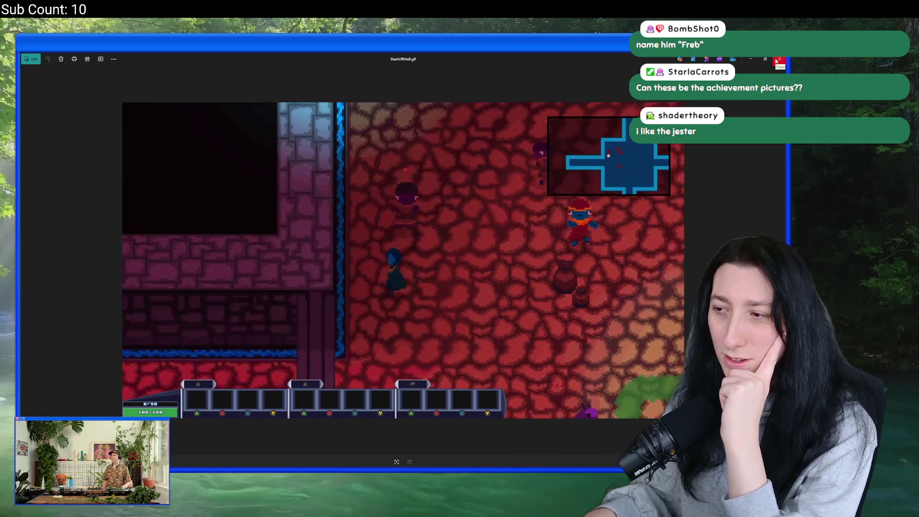
# Open the JuliasFirst.gif animation, watch it, then close the preview.
pyautogui.click(777, 61)
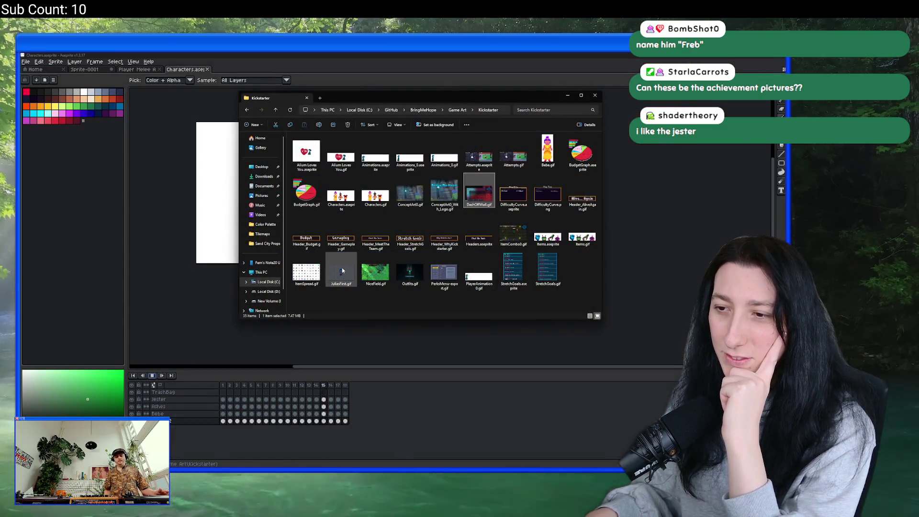
pyautogui.doubleClick(342, 268)
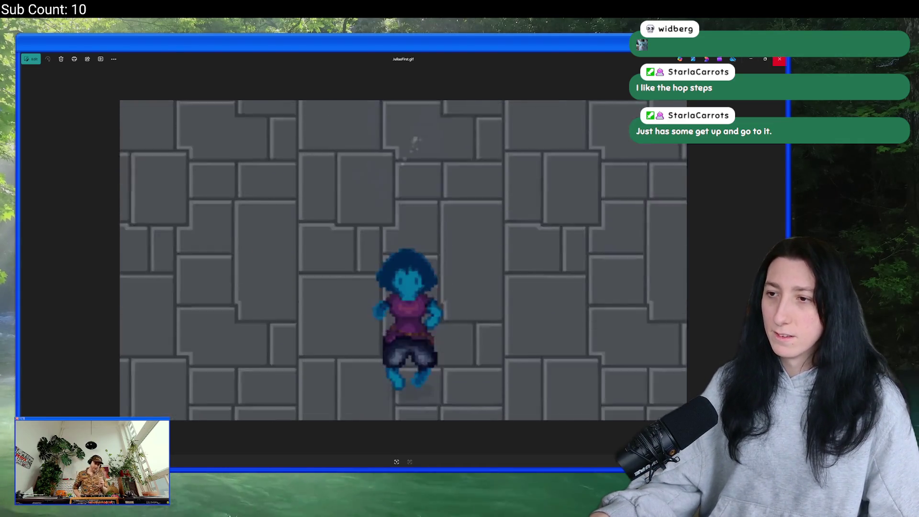
pyautogui.press('Escape')
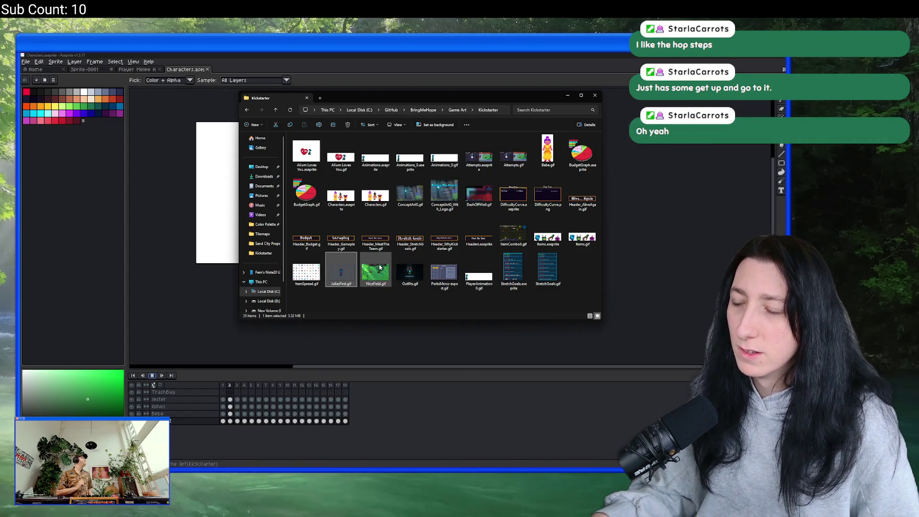
# Open Attempts.aseprite, play its animation and pan across the two comparison panels.
pyautogui.doubleClick(479, 154)
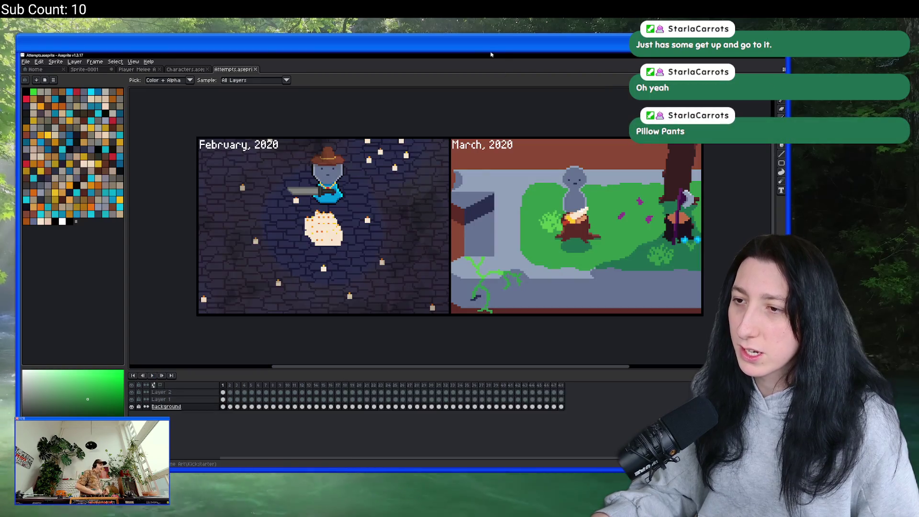
pyautogui.click(158, 376)
pyautogui.moveTo(284, 168); pyautogui.dragTo(237, 165)
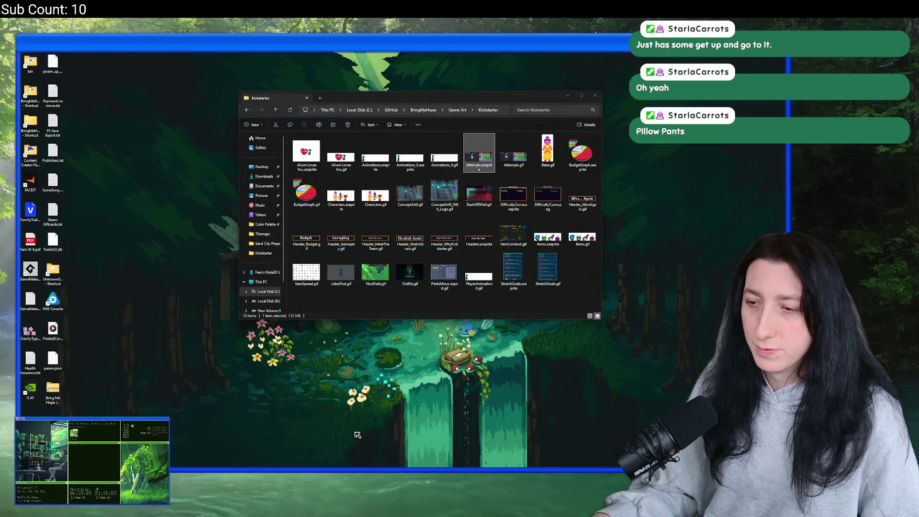
# Open DifficultyCurve.aseprite, then PerksMenu-export.gif from the Kickstarter folder.
pyautogui.click(341, 444)
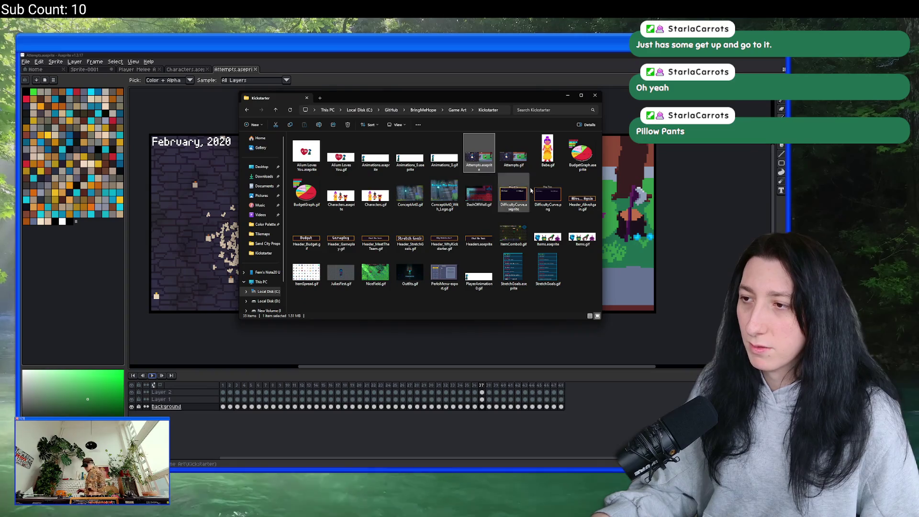
pyautogui.doubleClick(513, 194)
pyautogui.scroll(3, 469, 230)
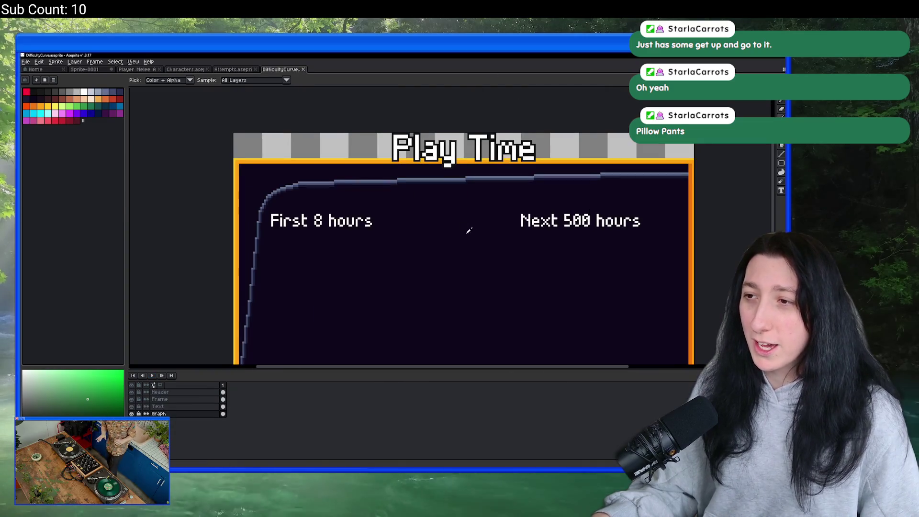
pyautogui.moveTo(434, 194); pyautogui.dragTo(409, 170)
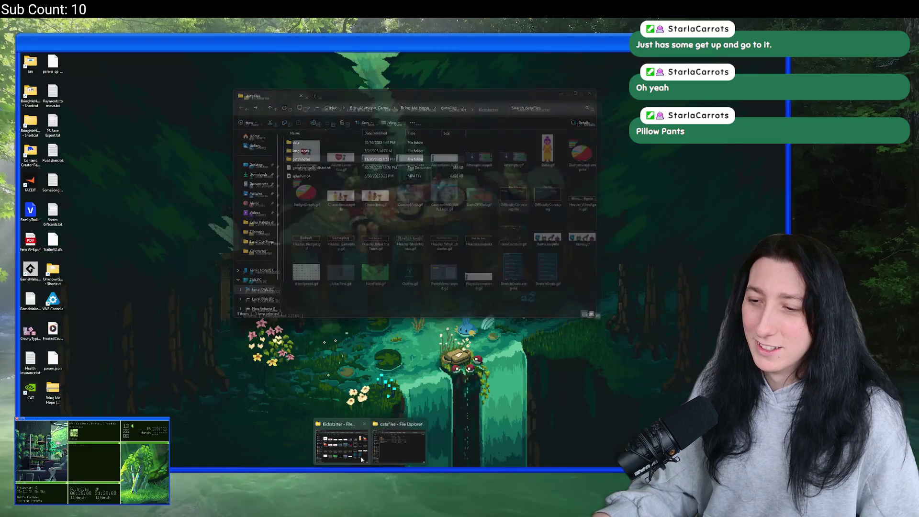
pyautogui.click(342, 443)
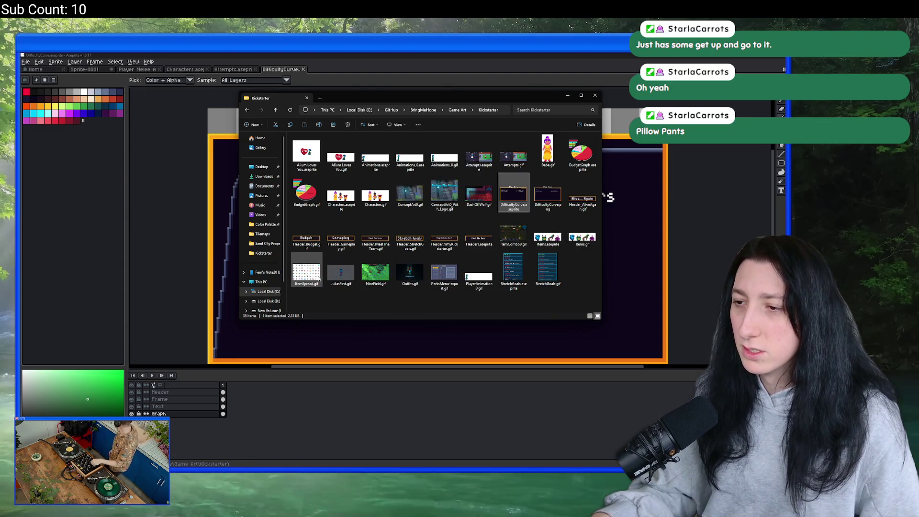
pyautogui.doubleClick(436, 279)
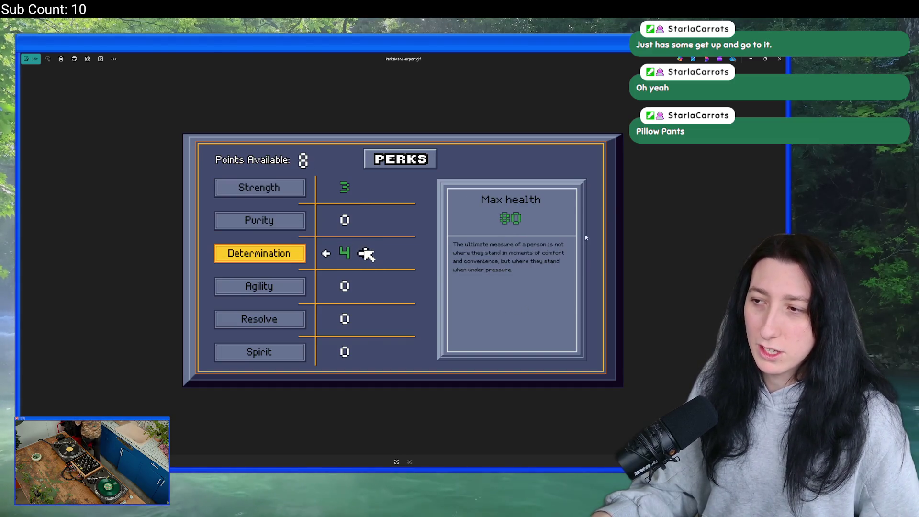
pyautogui.click(782, 61)
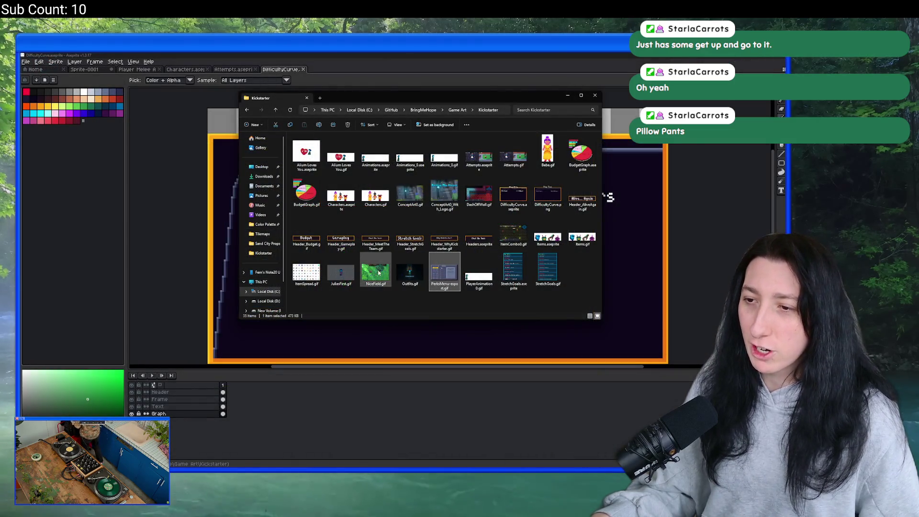
pyautogui.doubleClick(311, 274)
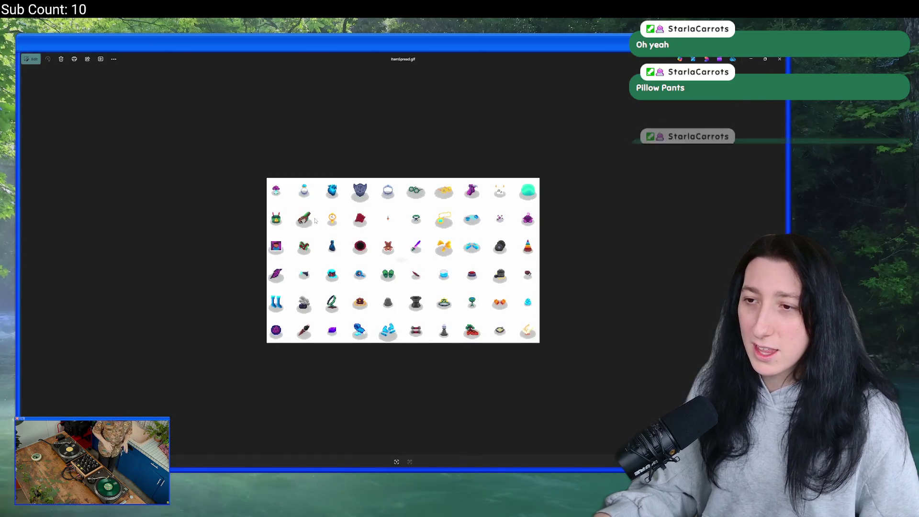
pyautogui.scroll(5, 282, 213)
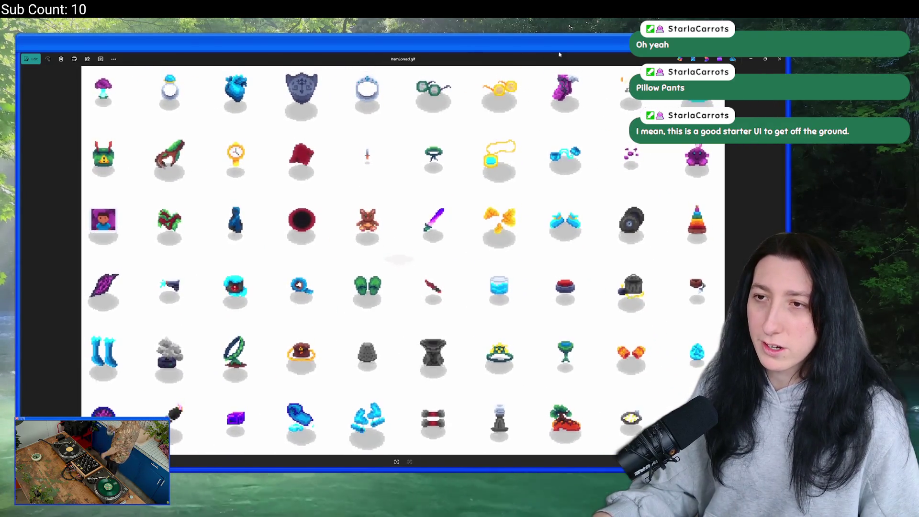
pyautogui.scroll(1, 467, 412)
pyautogui.scroll(5, 467, 411)
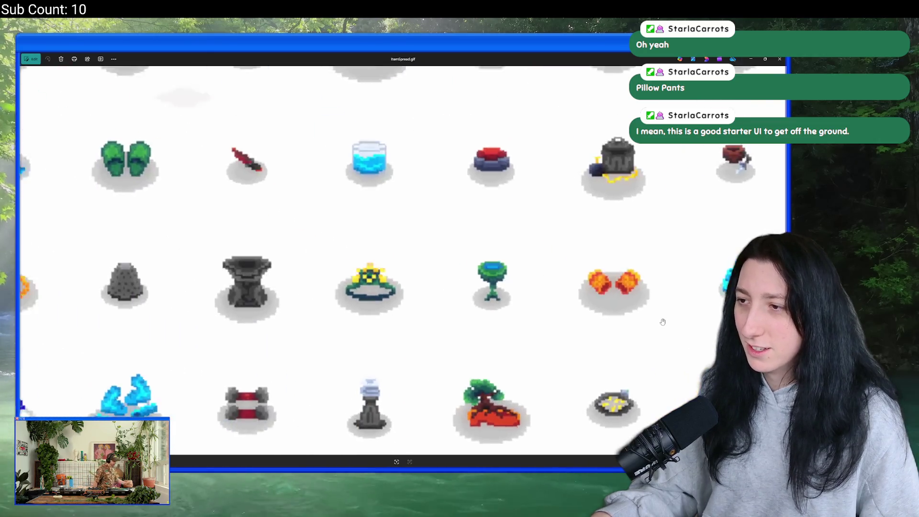
pyautogui.scroll(-2, 538, 467)
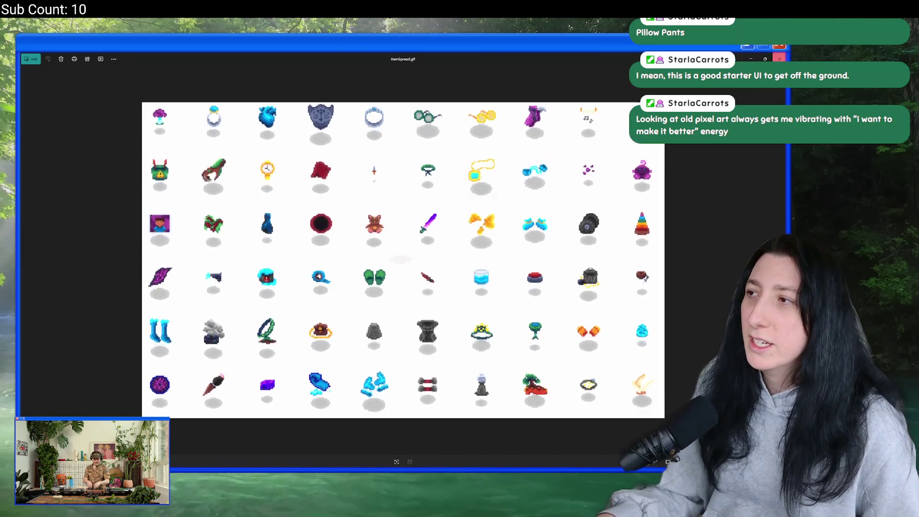
pyautogui.hotkey('alt', 'F4')
pyautogui.doubleClick(376, 271)
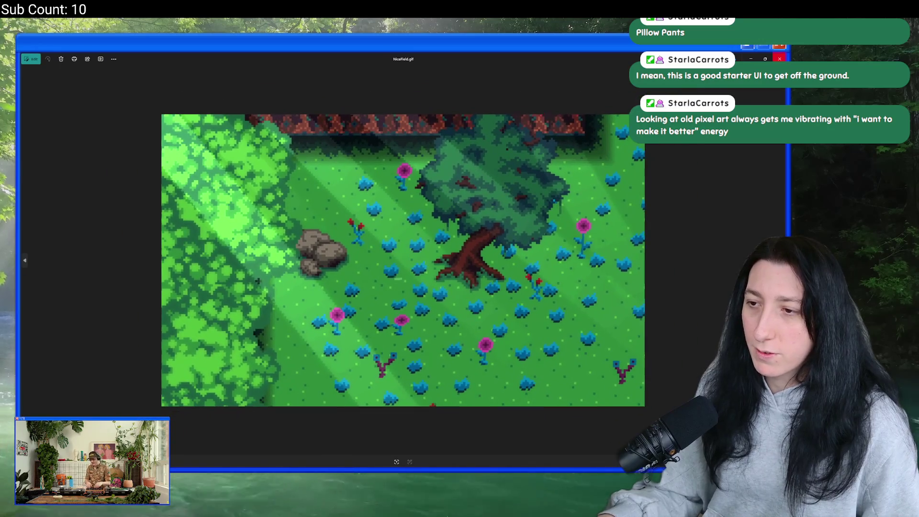
pyautogui.hotkey('alt', 'F4')
pyautogui.doubleClick(408, 271)
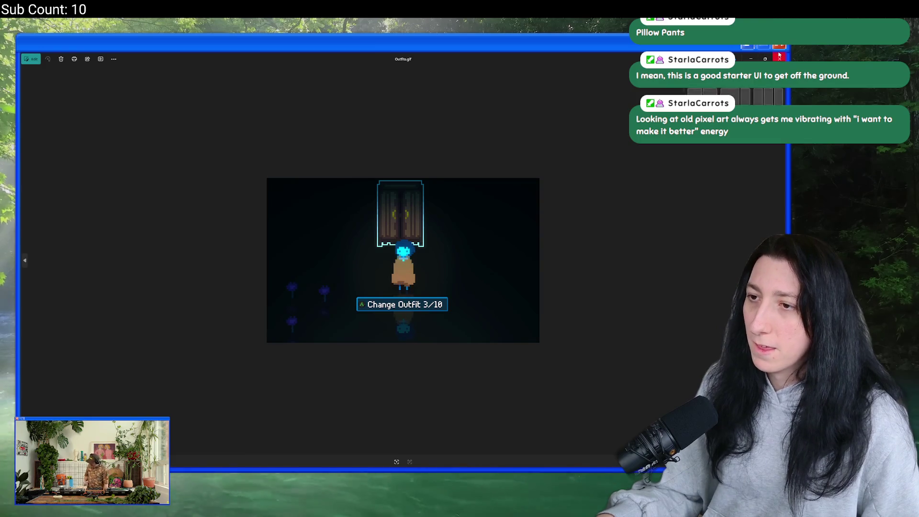
pyautogui.scroll(1, 418, 169)
pyautogui.scroll(1, 418, 168)
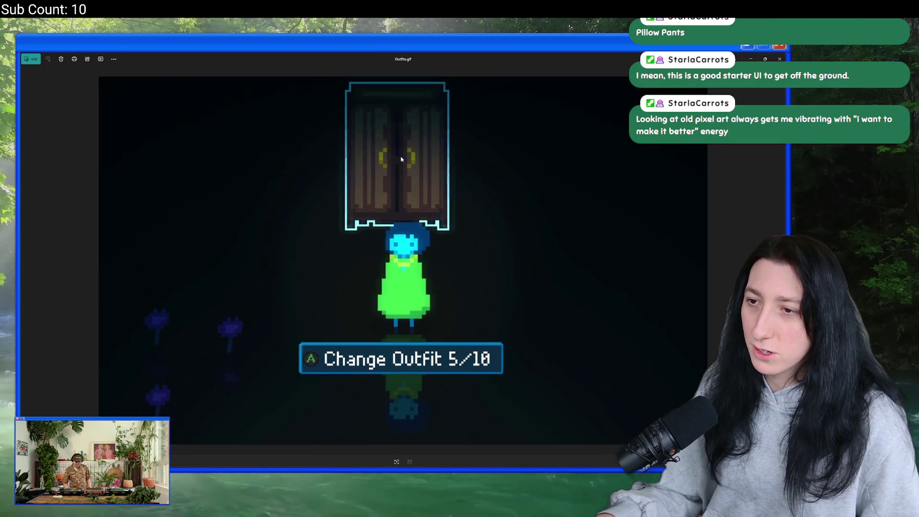
pyautogui.hotkey('alt', 'F4')
pyautogui.click(530, 249)
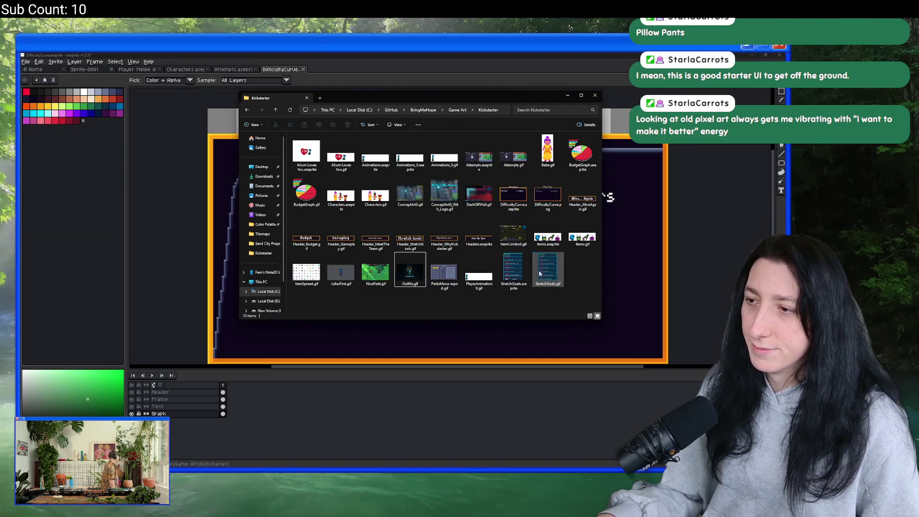
# Open StretchGoals.aseprite and scroll around its $63,400 to $180,000 goal boxes.
pyautogui.doubleClick(529, 272)
pyautogui.scroll(3, 569, 219)
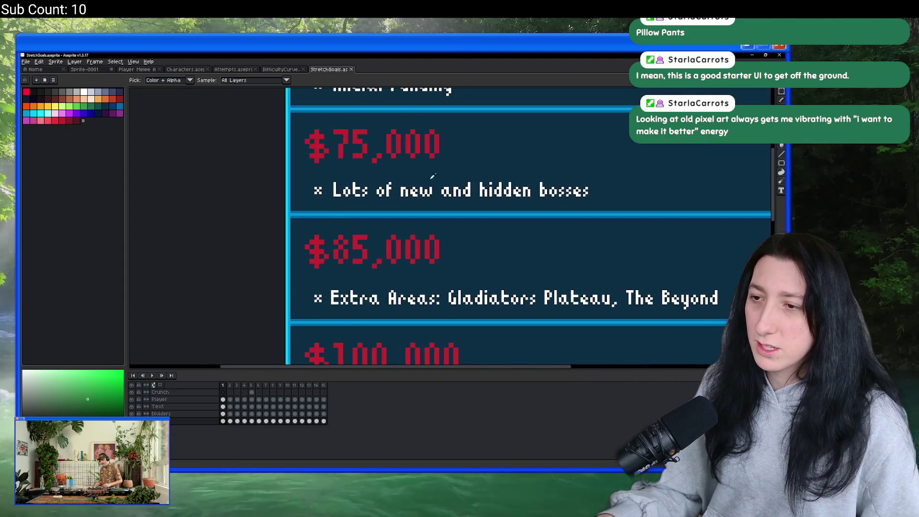
pyautogui.scroll(-2, 569, 219)
pyautogui.scroll(-2, 554, 158)
pyautogui.hscroll(3, 554, 158)
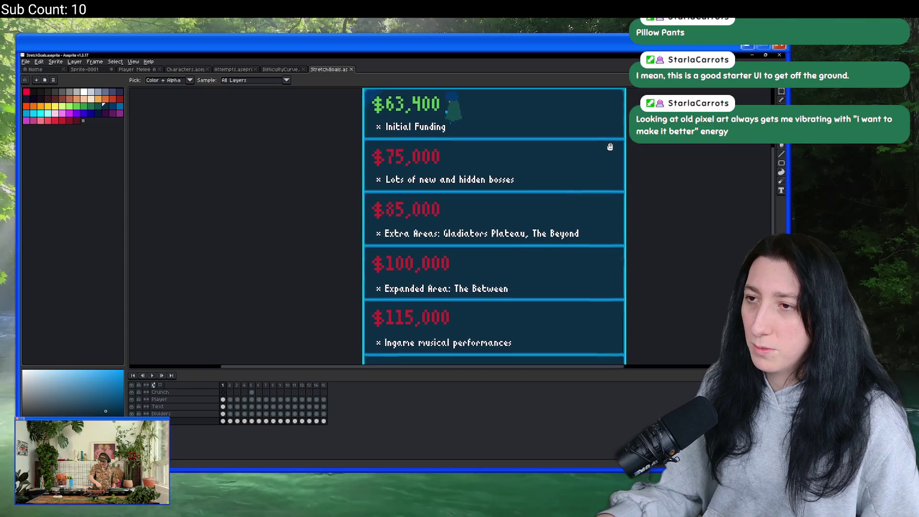
pyautogui.scroll(-2, 506, 104)
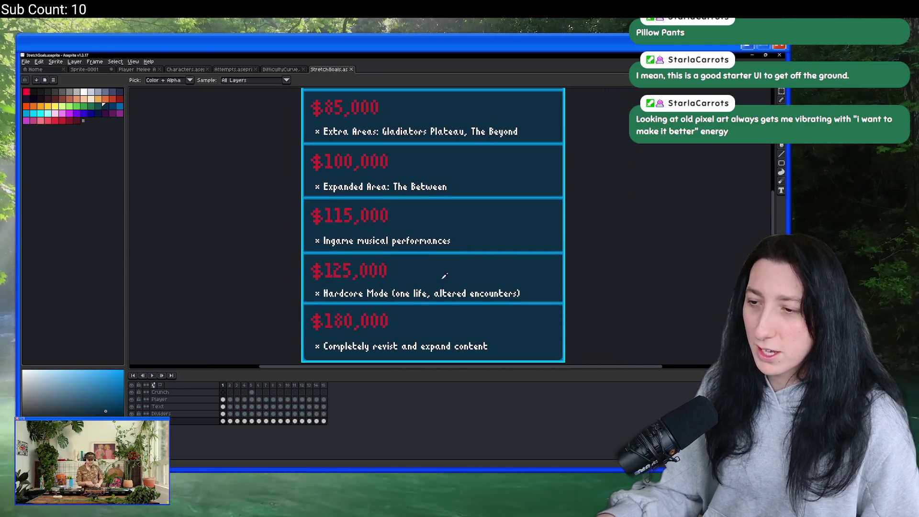
pyautogui.scroll(2, 442, 273)
pyautogui.scroll(-2, 369, 198)
pyautogui.scroll(3, 376, 197)
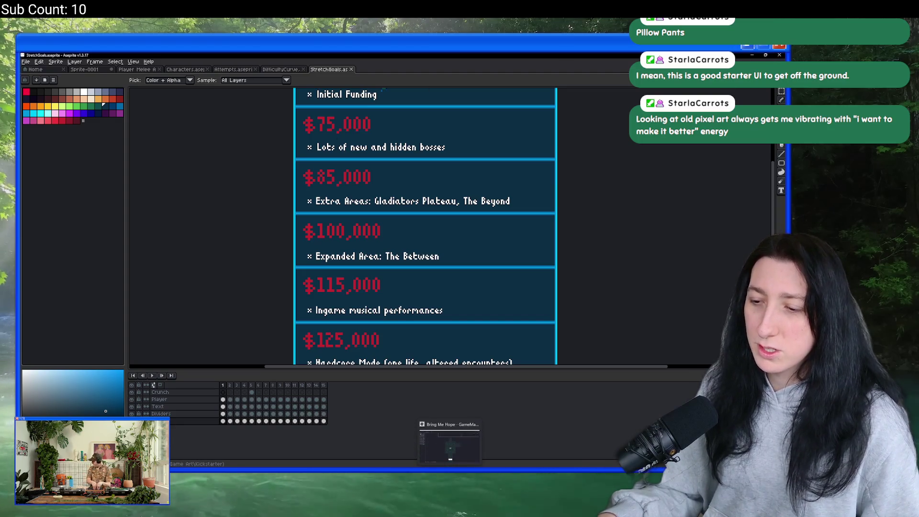
# Go up to Game Art, enter Splash Art and open Elevator Mockup 1140p.png.
pyautogui.click(368, 452)
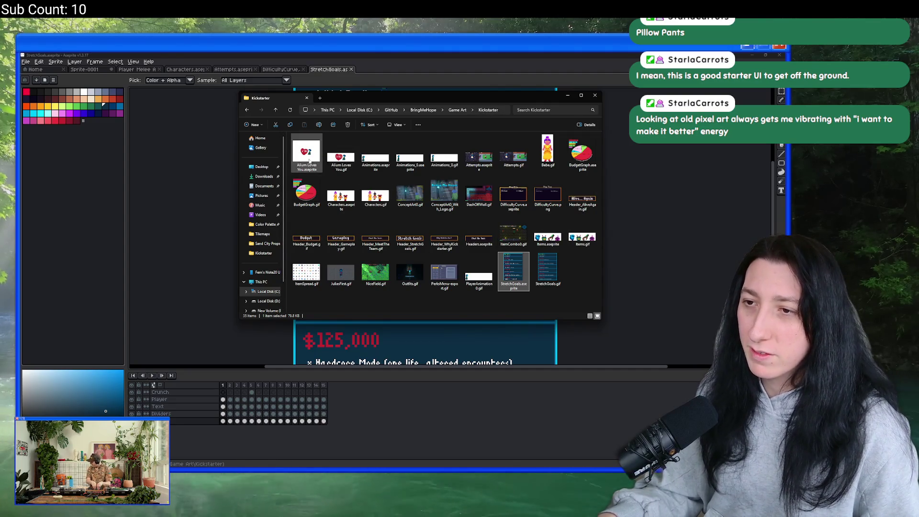
pyautogui.click(457, 110)
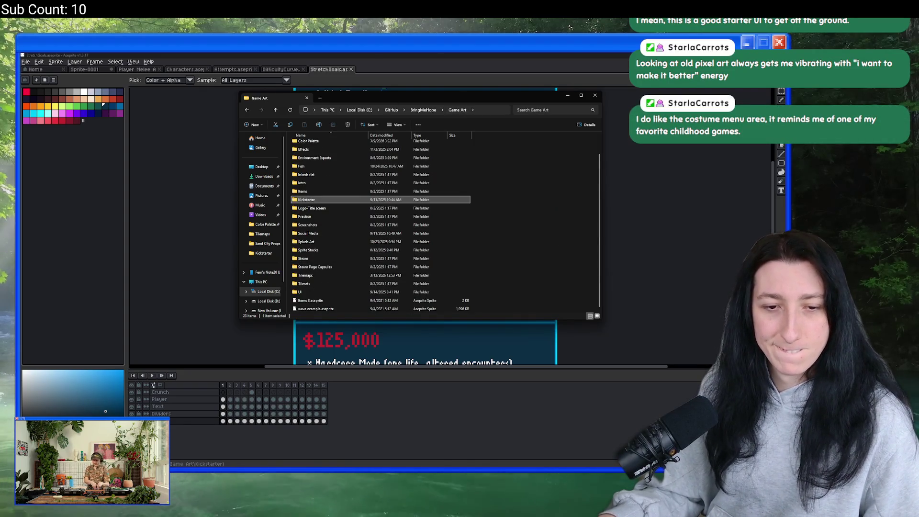
pyautogui.doubleClick(352, 242)
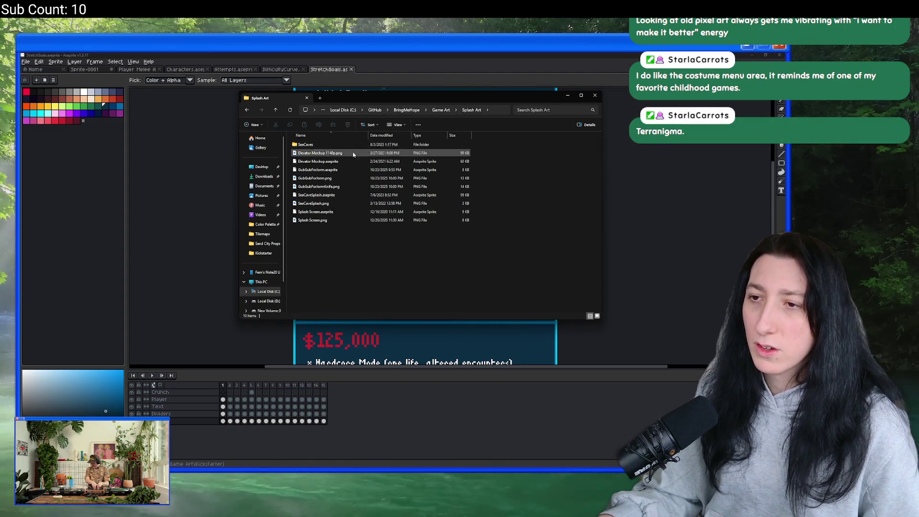
pyautogui.click(347, 154)
pyautogui.doubleClick(347, 154)
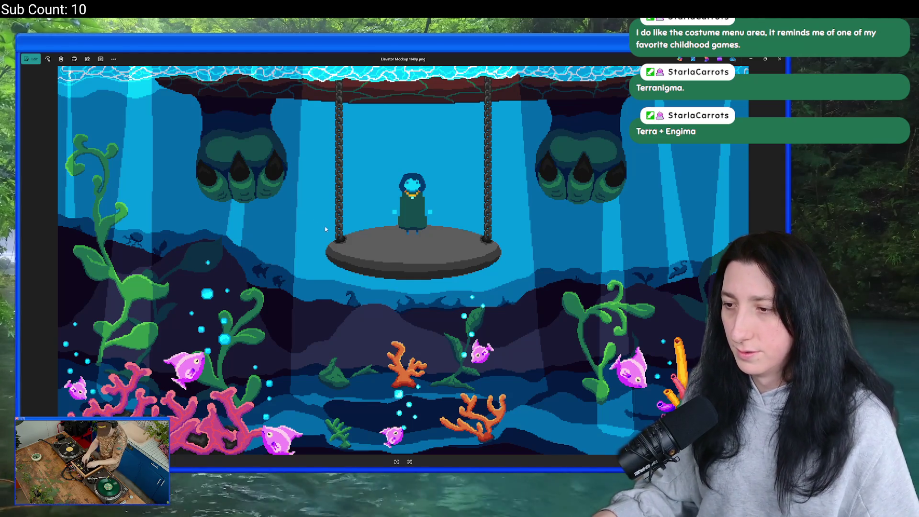
# Zoom the Elevator Mockup image in Photos, then bring up Windows search.
pyautogui.scroll(5, 325, 229)
pyautogui.scroll(-3, 400, 292)
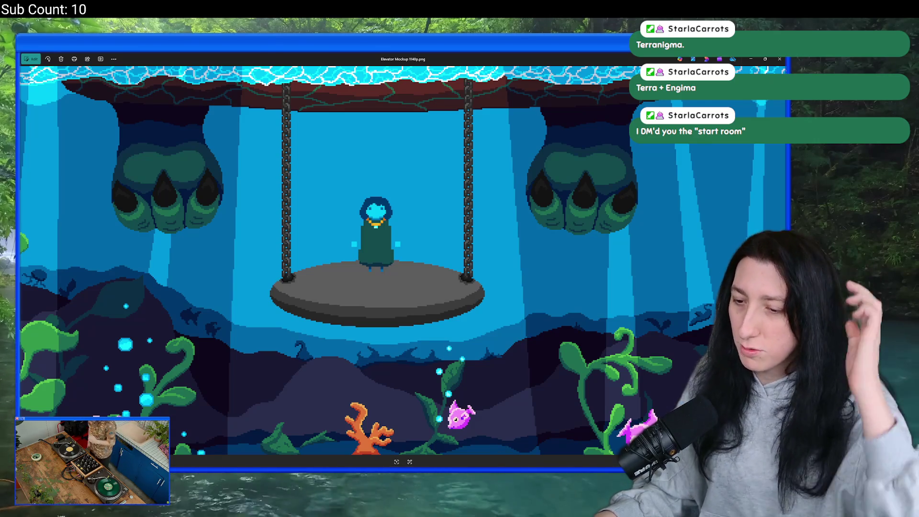
pyautogui.press('super')
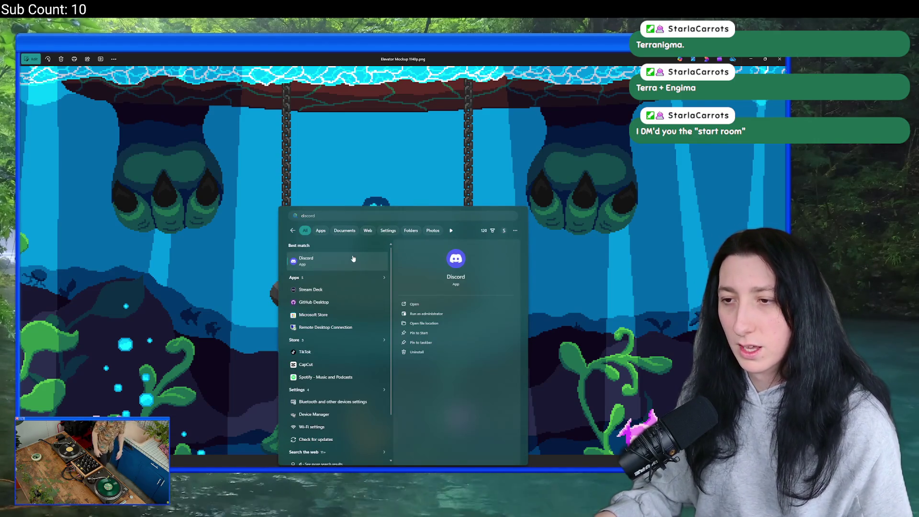
pyautogui.press('super')
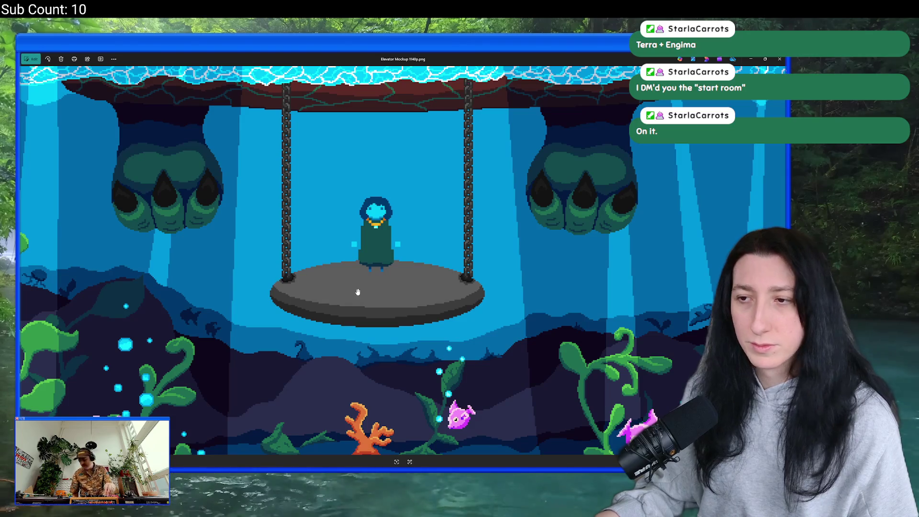
# Zoom in and out across the elevator mockup in Photos.
pyautogui.scroll(-1, 358, 266)
pyautogui.scroll(-1, 357, 264)
pyautogui.scroll(3, 338, 136)
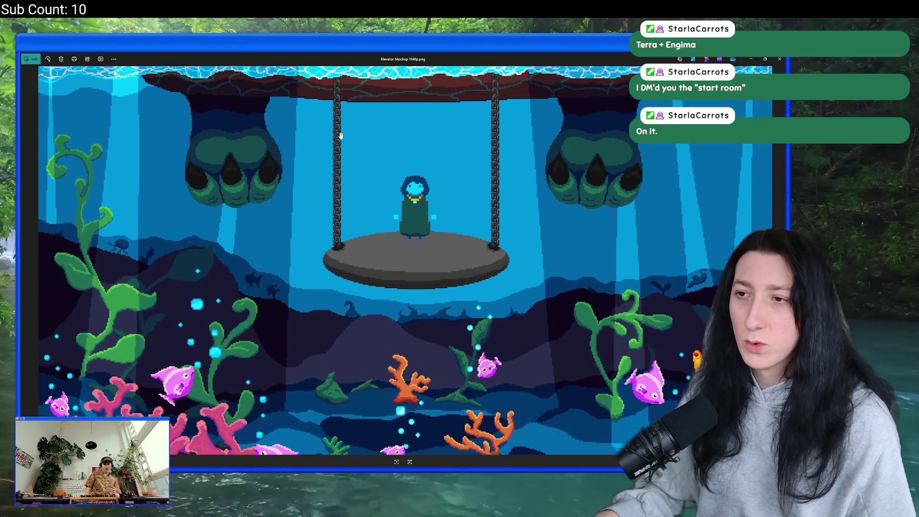
pyautogui.scroll(-1, 423, 67)
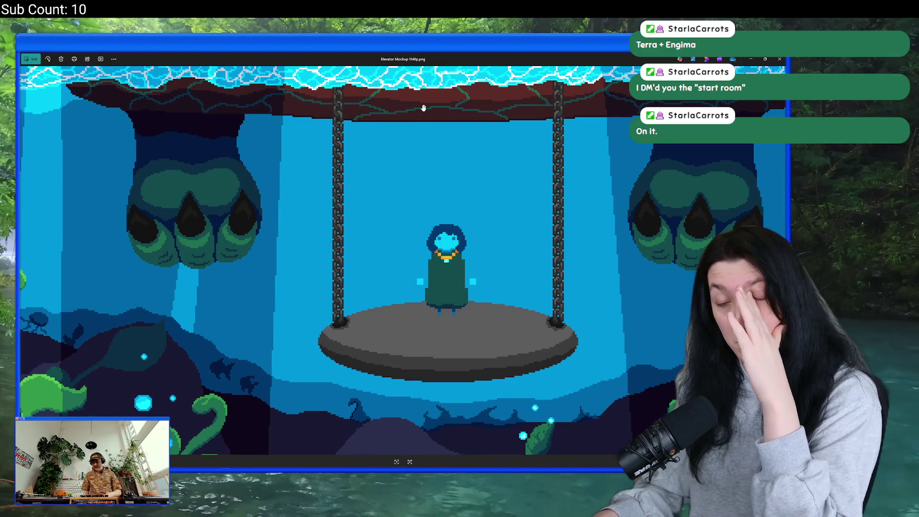
pyautogui.hscroll(1, 399, 117)
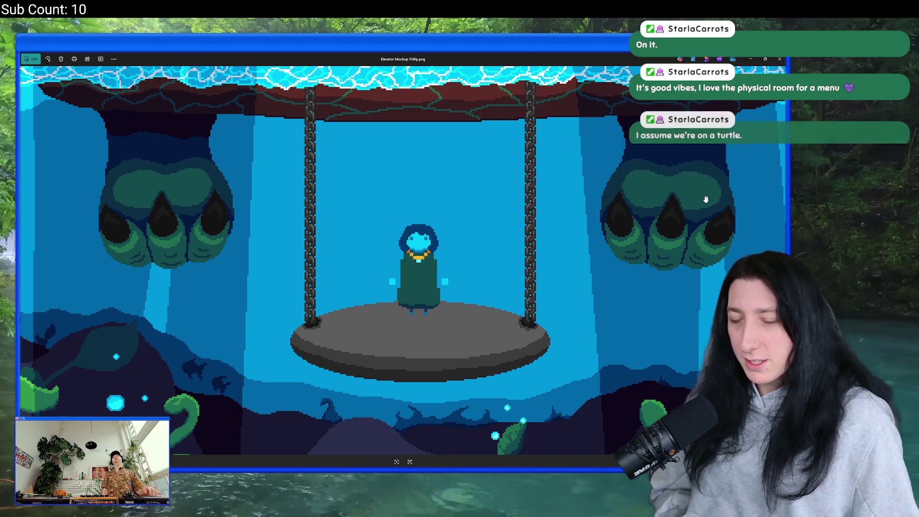
pyautogui.scroll(-3, 403, 190)
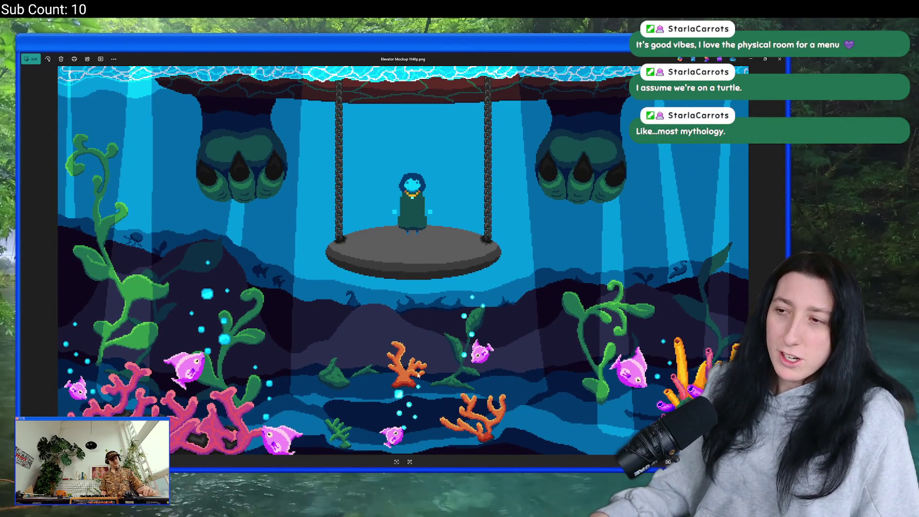
pyautogui.scroll(4, 348, 331)
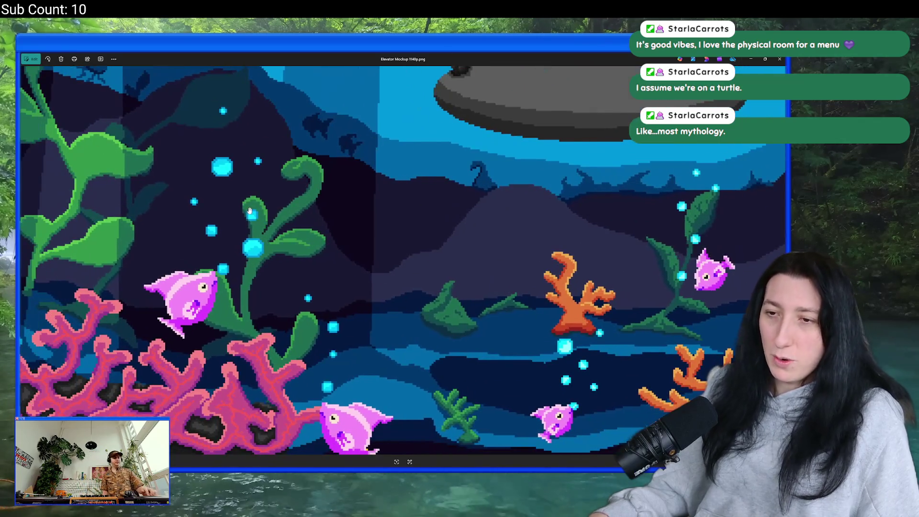
# Pan to the left reef and the hanging platform with its character, then close the preview.
pyautogui.moveTo(249, 211); pyautogui.dragTo(314, 213)
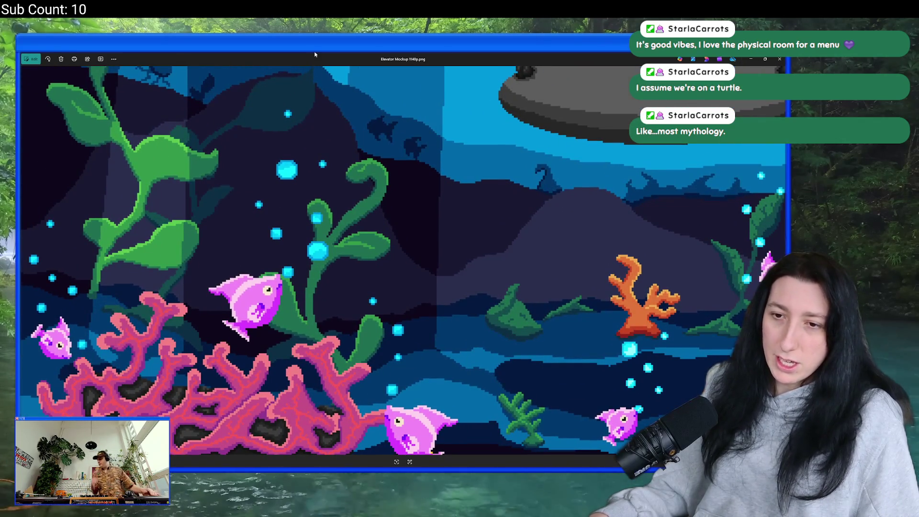
pyautogui.scroll(-3, 519, 282)
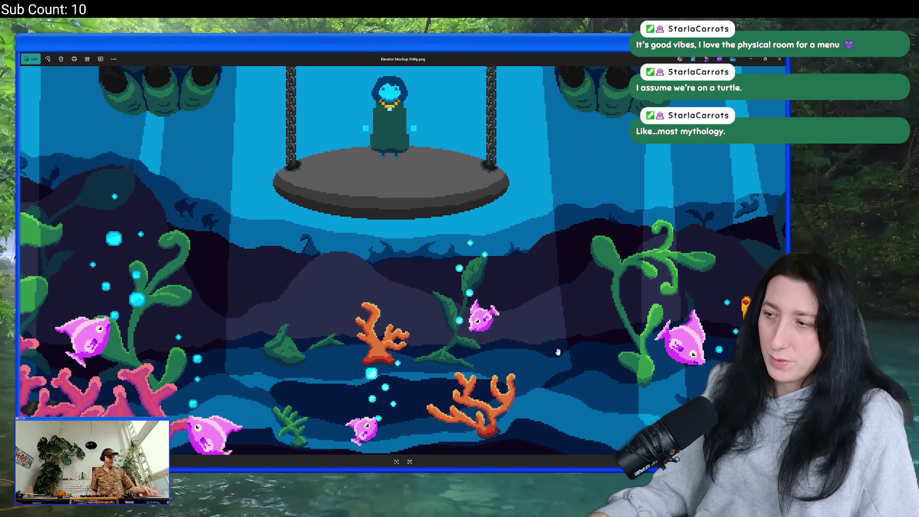
pyautogui.scroll(5, 640, 339)
pyautogui.scroll(-2, 640, 340)
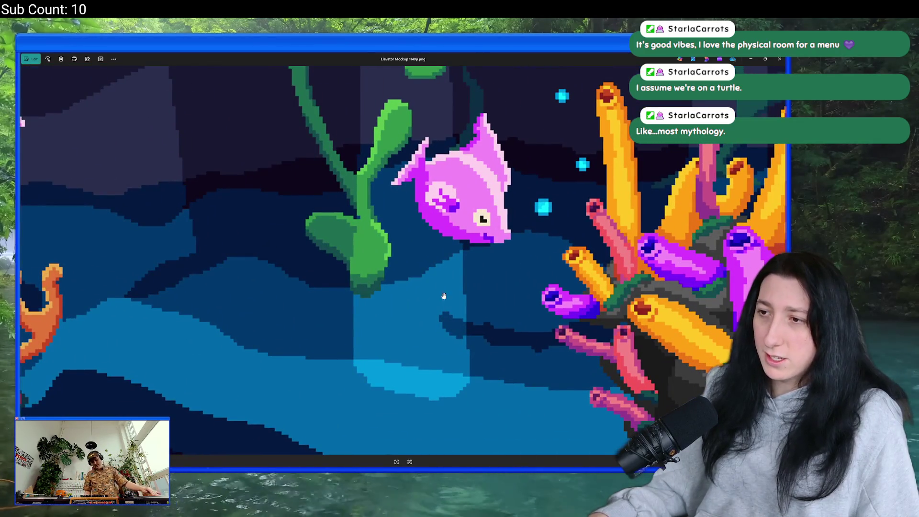
pyautogui.scroll(-2, 276, 283)
pyautogui.moveTo(276, 282)
pyautogui.mouseDown()
pyautogui.moveTo(468, 283)
pyautogui.moveTo(314, 282)
pyautogui.moveTo(268, 396)
pyautogui.moveTo(174, 433)
pyautogui.moveTo(629, 362)
pyautogui.moveTo(628, 341)
pyautogui.moveTo(321, 363)
pyautogui.mouseUp()
pyautogui.scroll(-2, 321, 363)
pyautogui.scroll(-1, 449, 366)
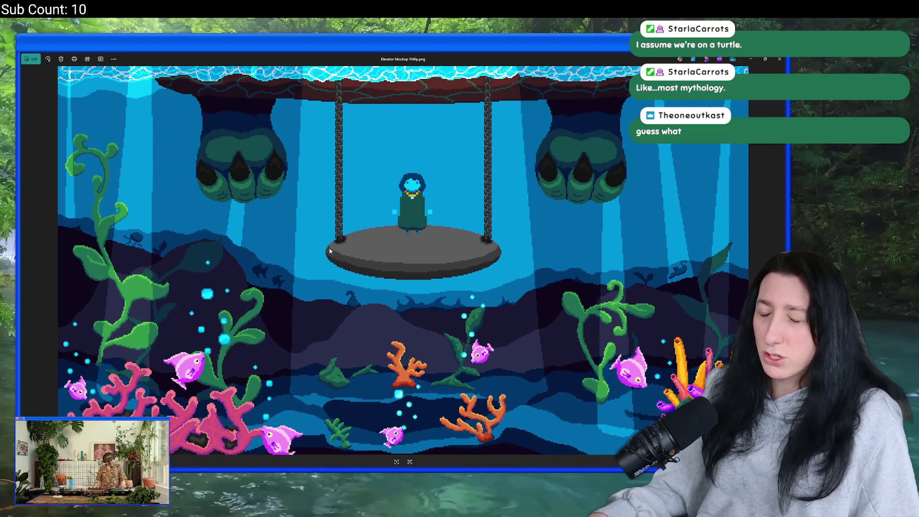
pyautogui.press('Escape')
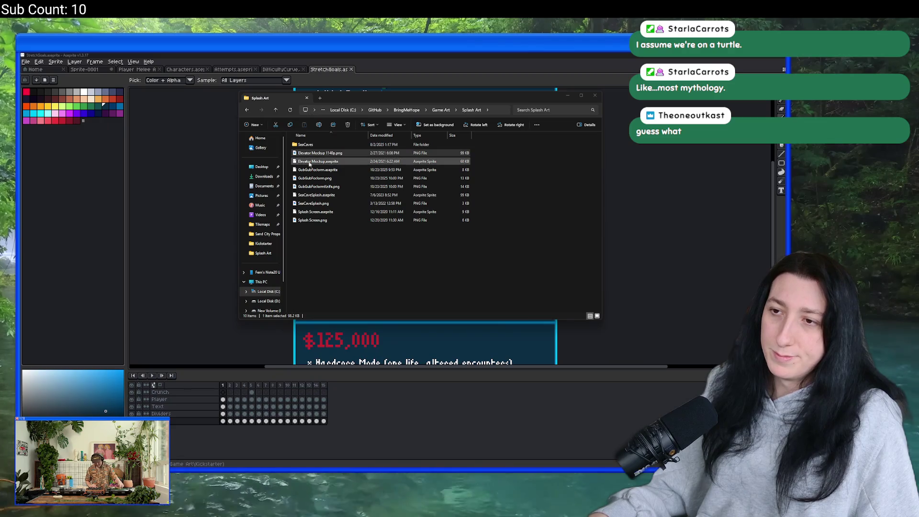
# View the GubGubForJormKnife.png fish image full-screen in Photos, zoom in, then close it.
pyautogui.doubleClick(317, 186)
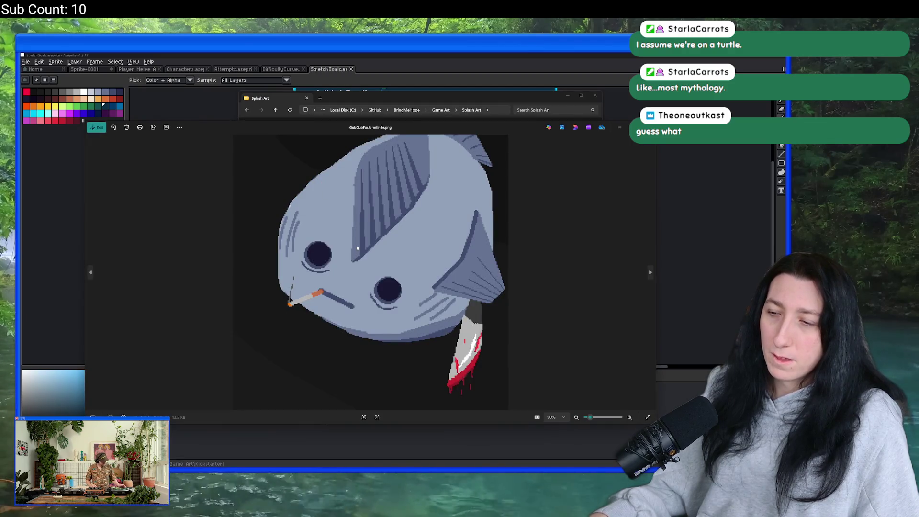
pyautogui.doubleClick(378, 98)
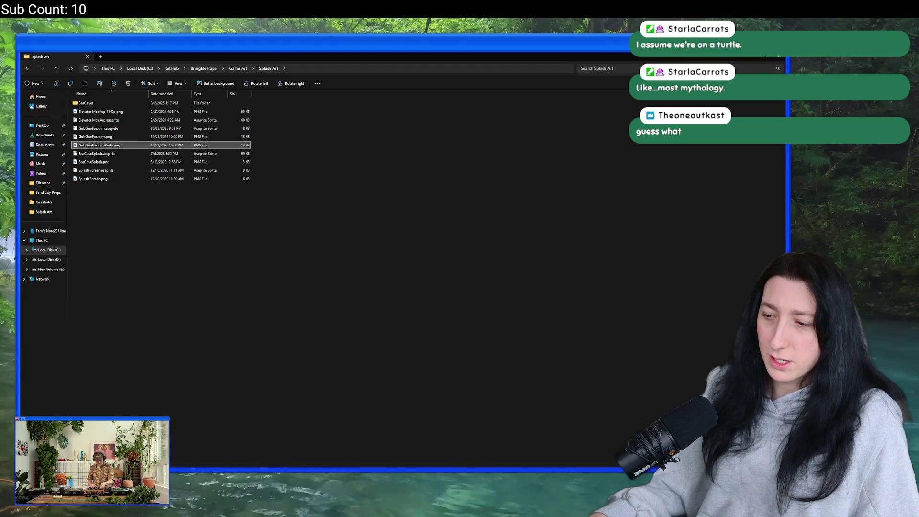
pyautogui.press('Return')
pyautogui.doubleClick(400, 127)
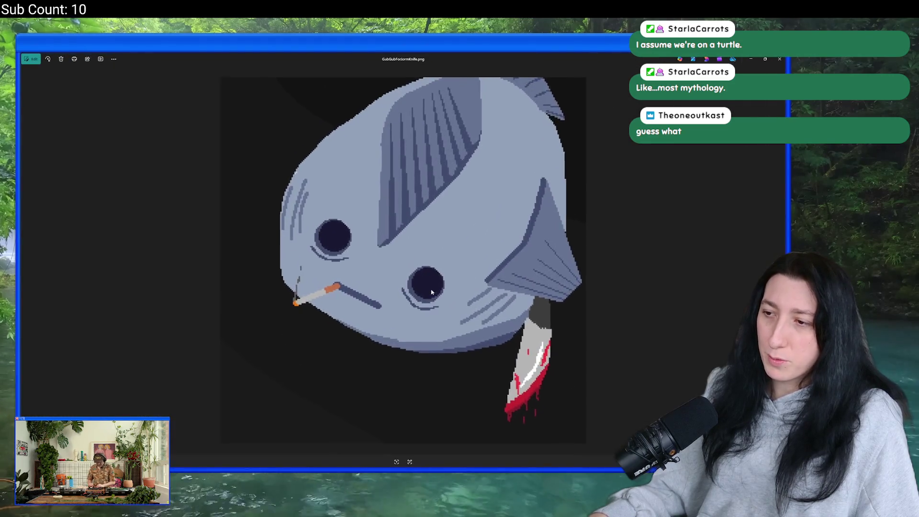
pyautogui.scroll(2, 431, 292)
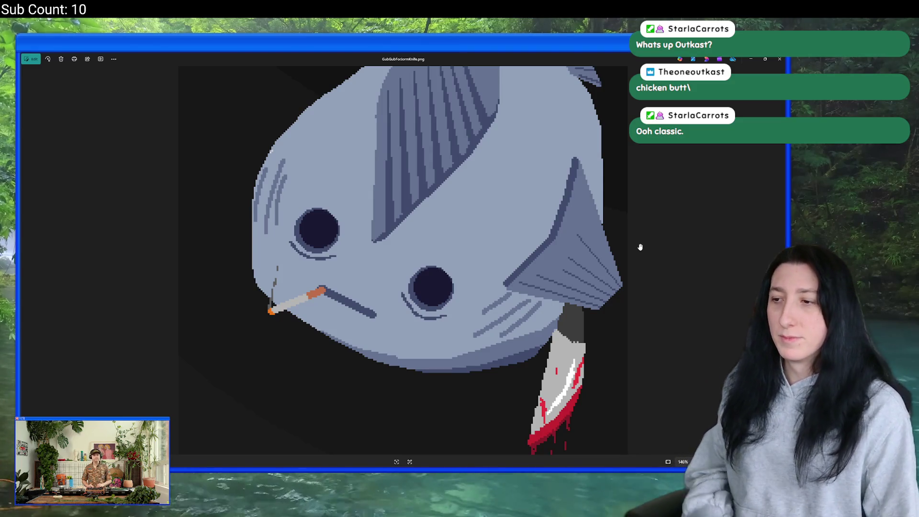
pyautogui.scroll(-5, 595, 263)
pyautogui.click(780, 59)
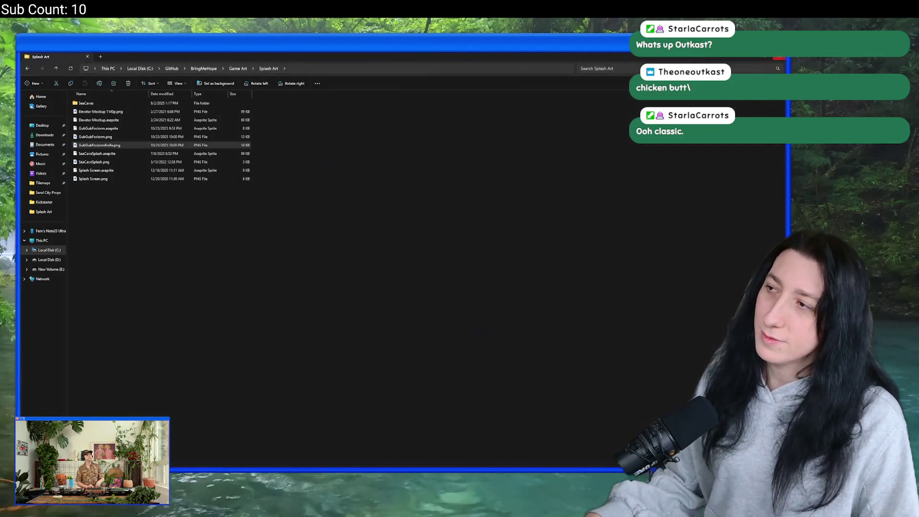
# Close the Splash Art folder window and the five extra sprite tabs, including Player Melee Attacks.
pyautogui.click(764, 57)
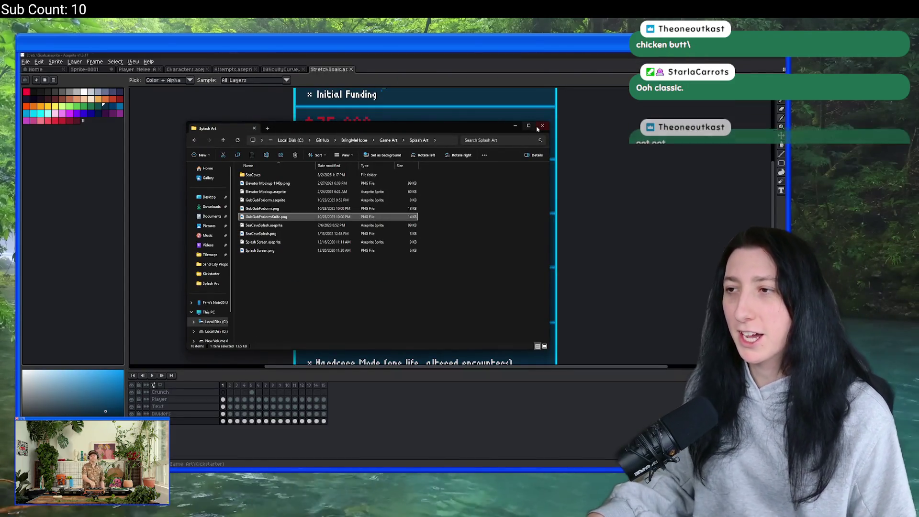
pyautogui.click(538, 127)
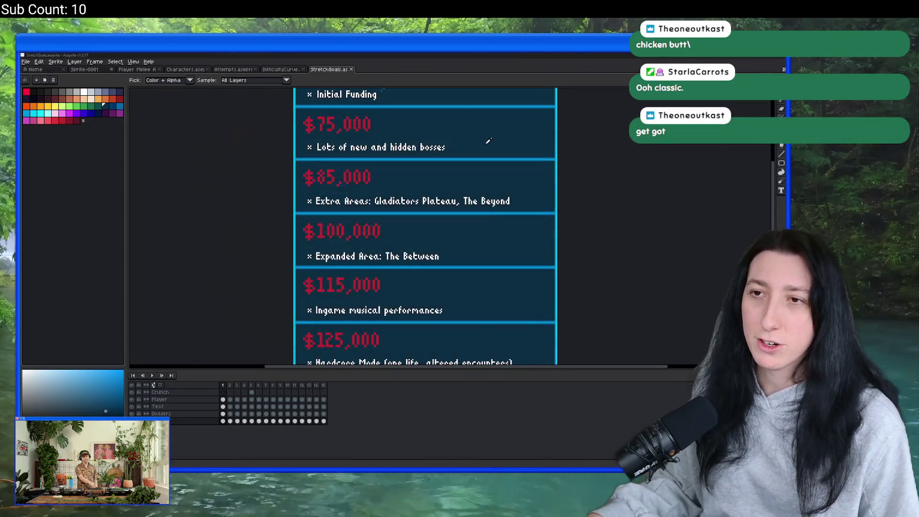
pyautogui.middleClick(194, 70)
pyautogui.middleClick(193, 70)
pyautogui.middleClick(191, 70)
pyautogui.middleClick(189, 70)
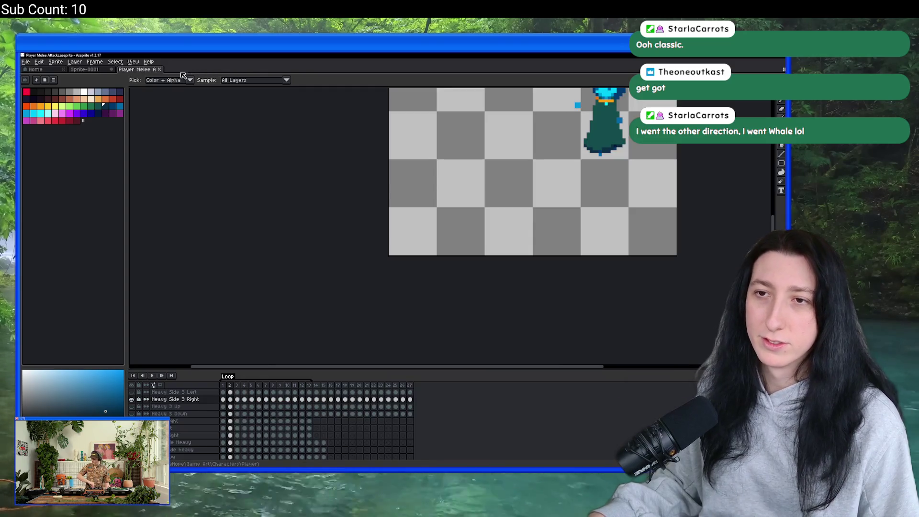
pyautogui.middleClick(143, 70)
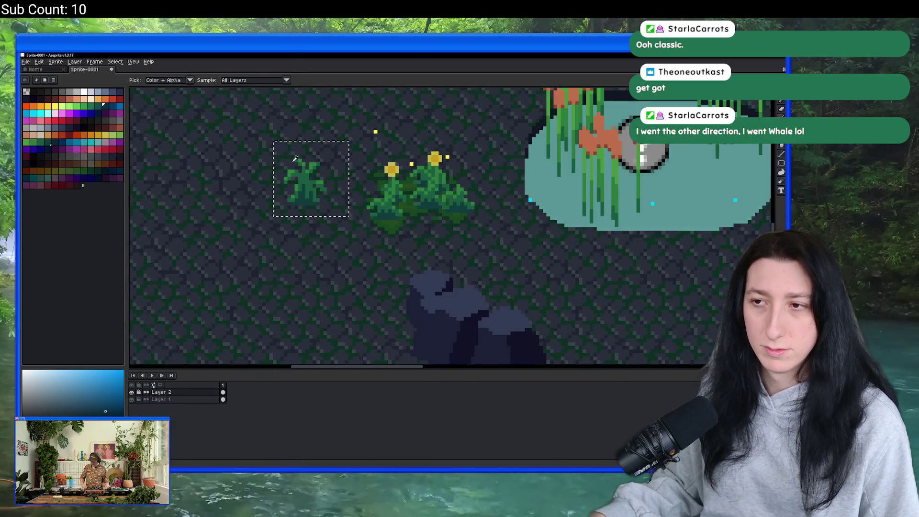
# Pick up the plant's green colour and set the pencil to a 3px brush.
pyautogui.scroll(3, 295, 158)
pyautogui.scroll(-2, 304, 236)
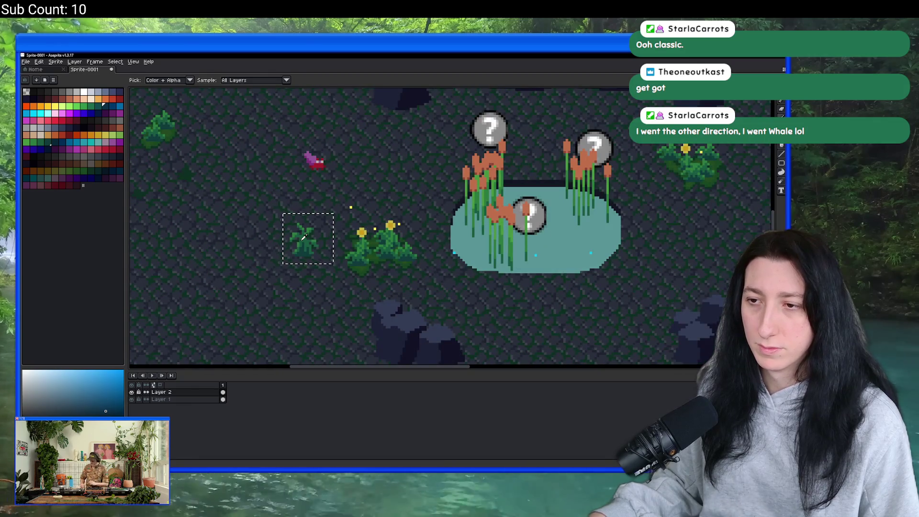
pyautogui.scroll(4, 304, 237)
pyautogui.scroll(-2, 299, 223)
pyautogui.click(306, 214)
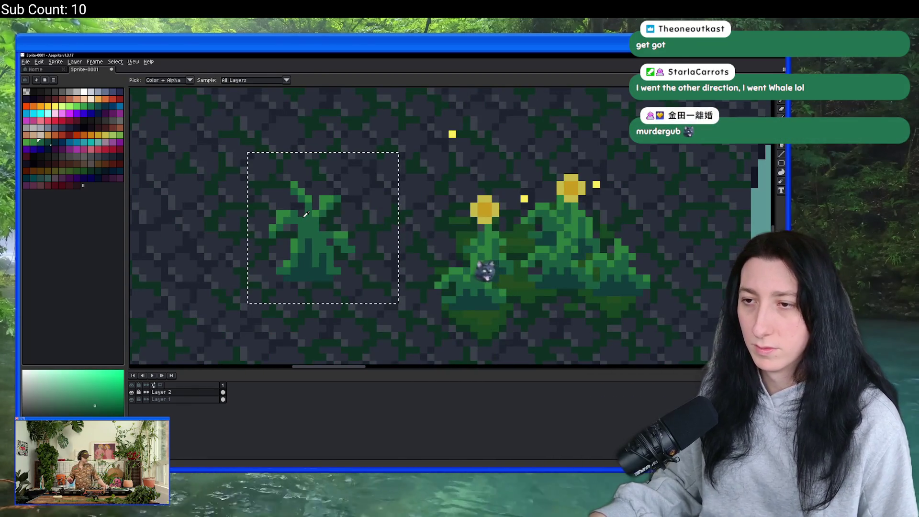
pyautogui.scroll(2, 307, 206)
pyautogui.press('b')
pyautogui.moveTo(308, 190); pyautogui.dragTo(257, 131)
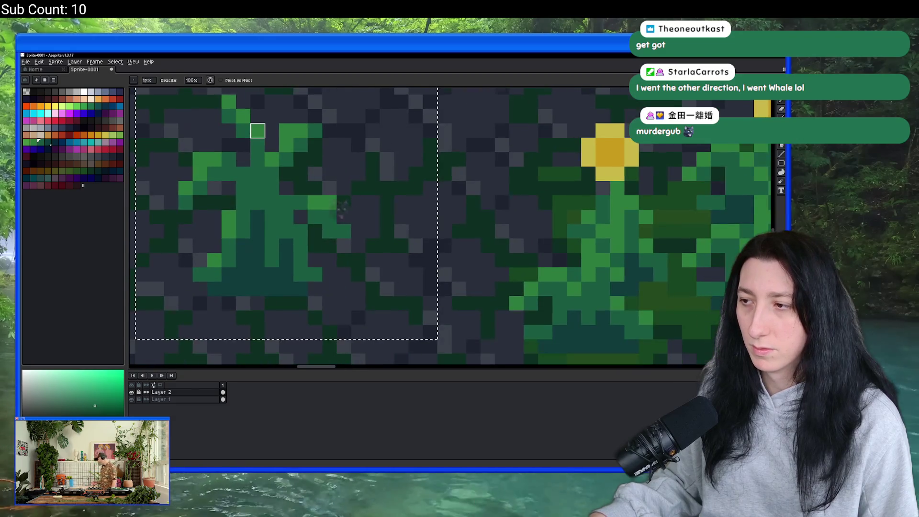
pyautogui.scroll(-1, 257, 132)
pyautogui.press('+')
pyautogui.press('+')
# Try moving the plant onto the flower bush twice, undo both, then hide background Layer 1.
pyautogui.scroll(-2, 288, 130)
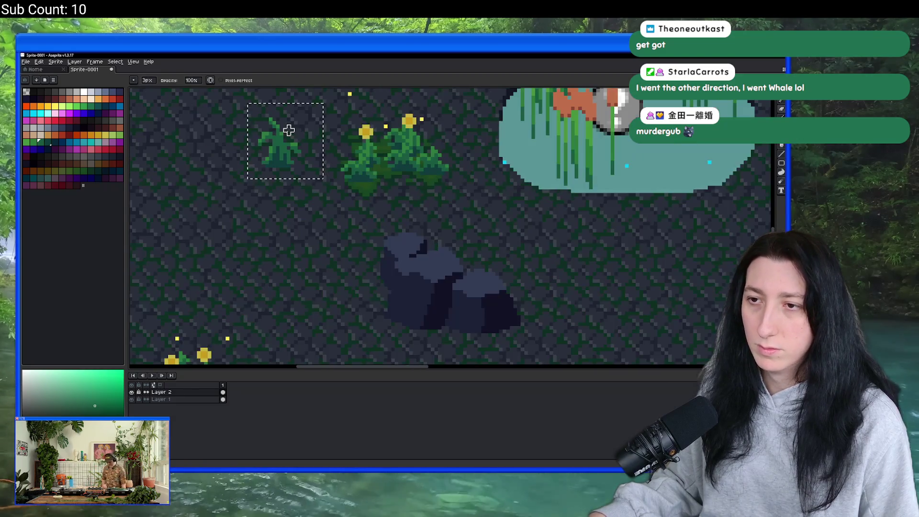
pyautogui.scroll(-2, 289, 130)
pyautogui.scroll(3, 294, 144)
pyautogui.scroll(-3, 290, 135)
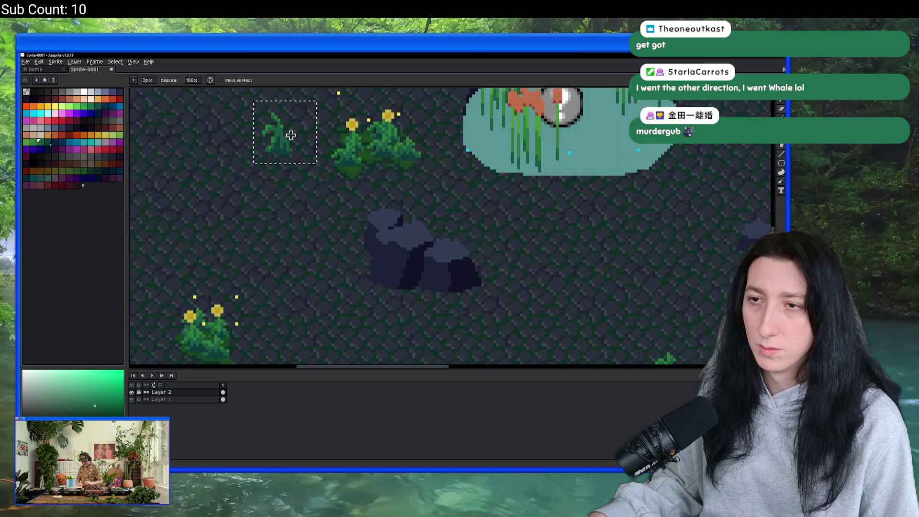
pyautogui.scroll(-2, 290, 136)
pyautogui.moveTo(290, 136)
pyautogui.mouseDown()
pyautogui.moveTo(302, 194)
pyautogui.moveTo(347, 185)
pyautogui.mouseUp()
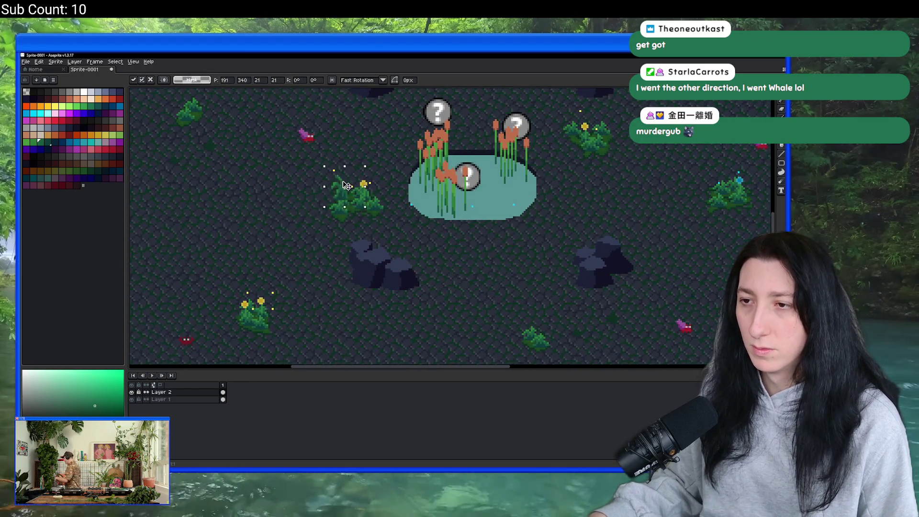
pyautogui.scroll(2, 342, 219)
pyautogui.hotkey('ctrl', 'z')
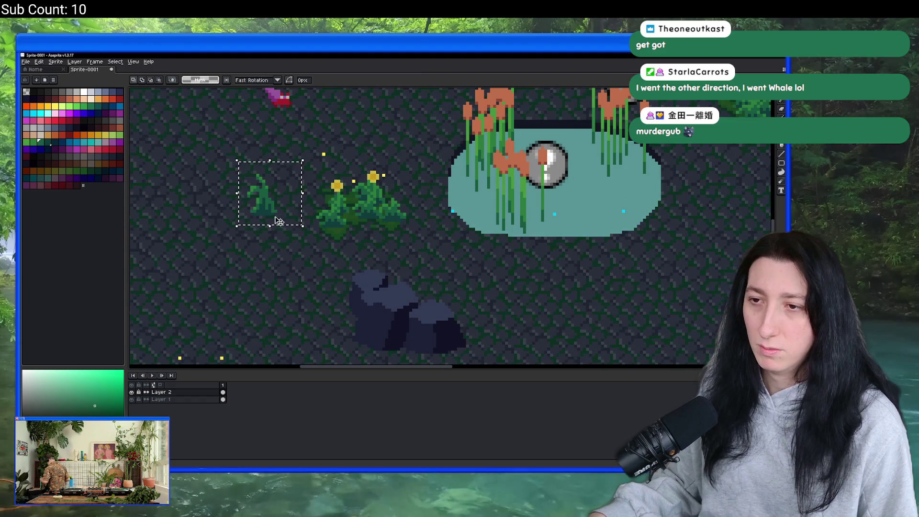
pyautogui.scroll(3, 252, 235)
pyautogui.moveTo(251, 235)
pyautogui.mouseDown()
pyautogui.moveTo(390, 232)
pyautogui.moveTo(437, 246)
pyautogui.mouseUp()
pyautogui.hotkey('ctrl', 'z')
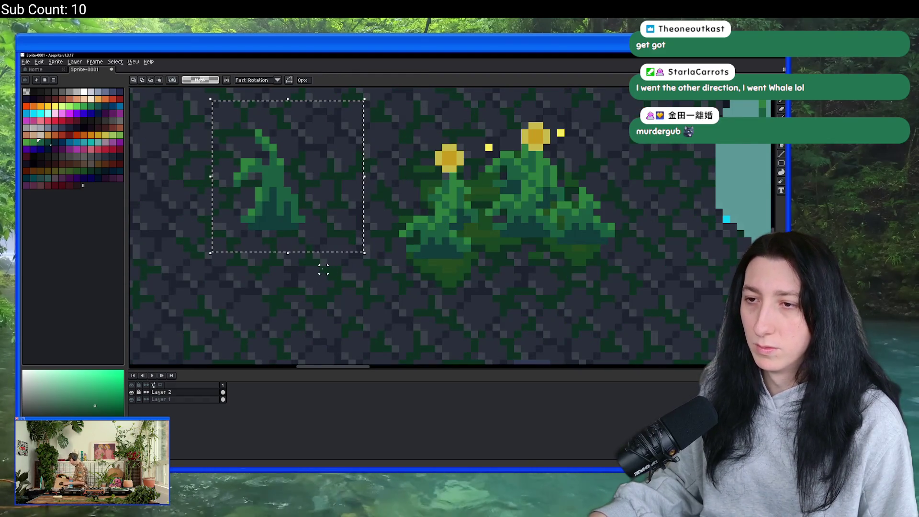
pyautogui.scroll(-3, 322, 266)
pyautogui.click(131, 399)
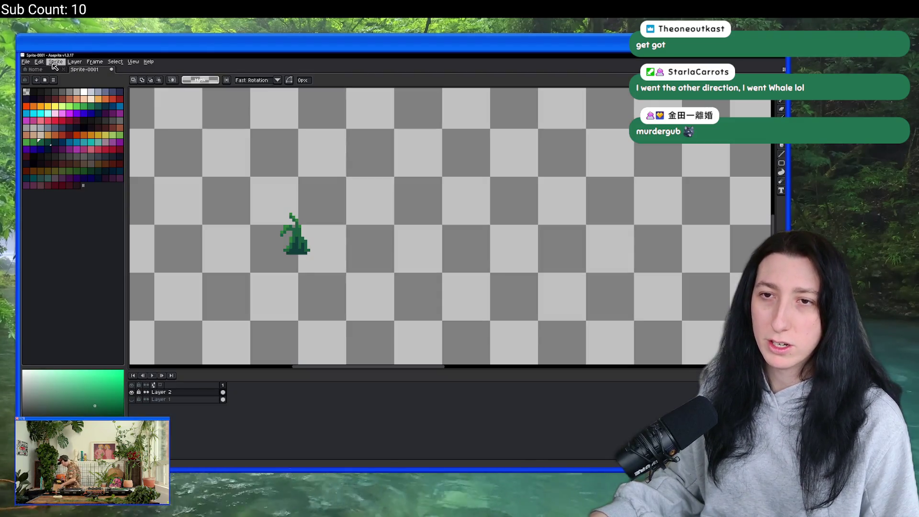
# Trim the canvas to the plant and set the Sprite-0001.png export destination to Downloads.
pyautogui.click(55, 62)
pyautogui.click(84, 125)
pyautogui.hotkey('ctrl', 'alt', 'shift', 's')
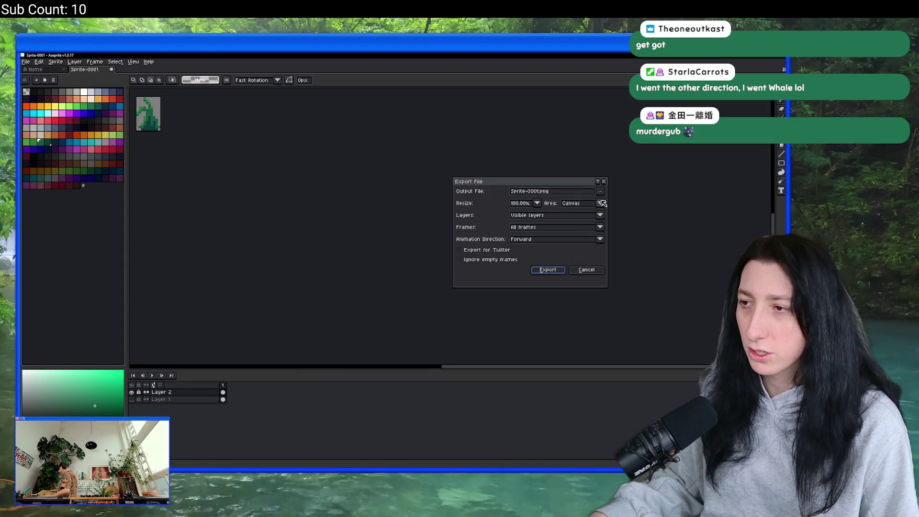
pyautogui.click(600, 191)
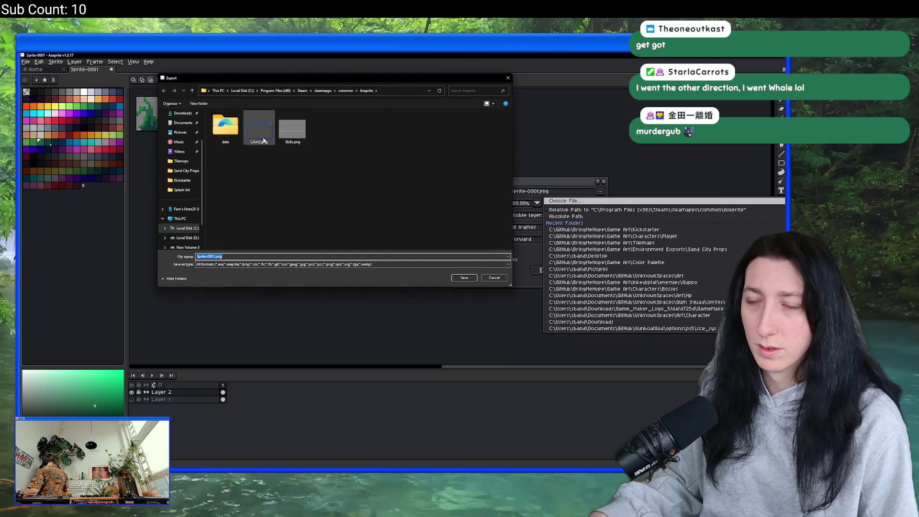
pyautogui.scroll(2, 177, 136)
pyautogui.click(178, 143)
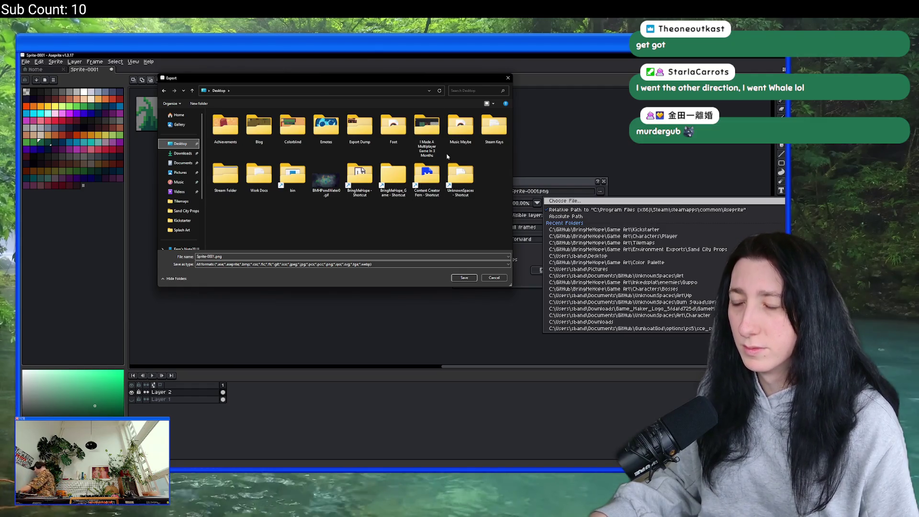
pyautogui.doubleClick(402, 168)
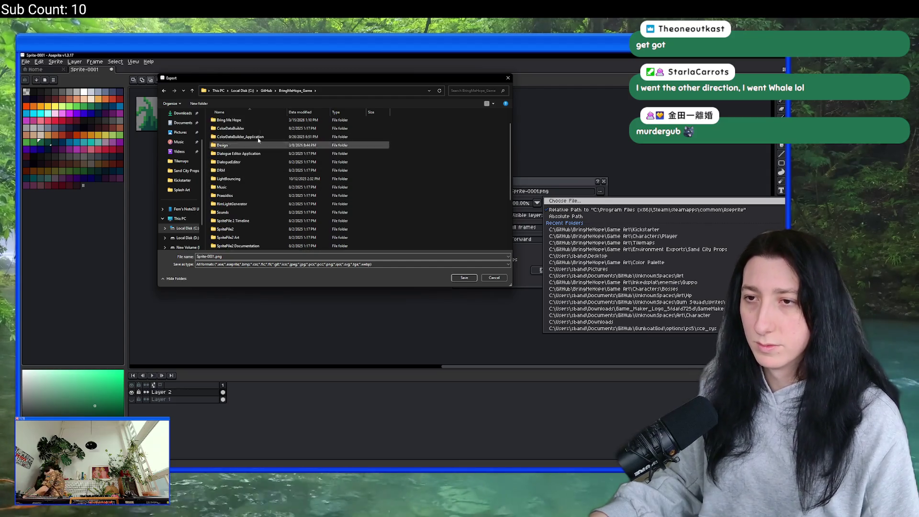
pyautogui.click(266, 91)
pyautogui.scroll(2, 176, 116)
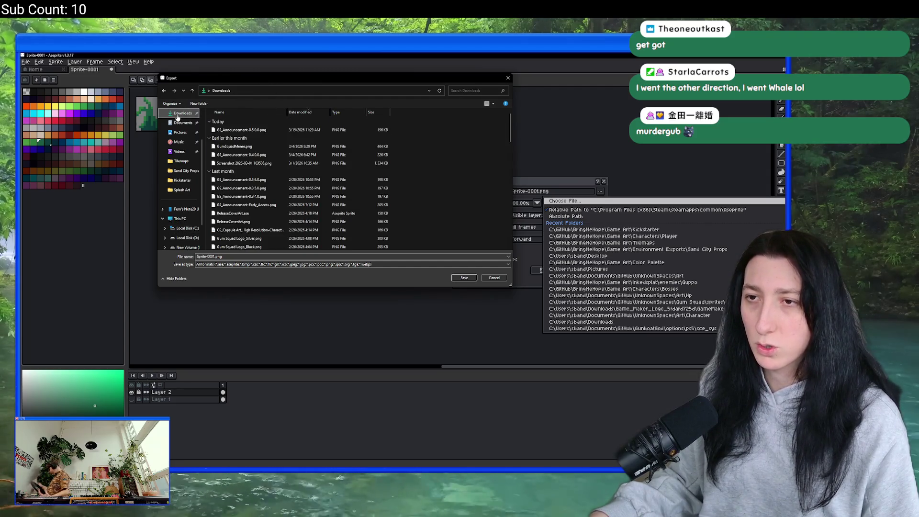